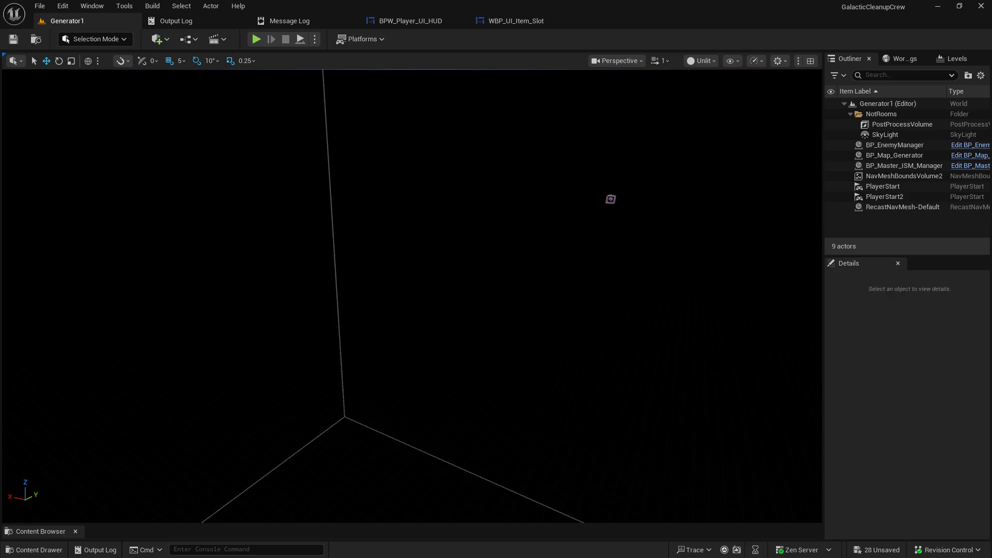
# - Look down on the level, check the WBP_UI_Item_Slot and HUD widget tabs, then return to Generator1
pyautogui.moveTo(317, 79)
pyautogui.mouseDown()
pyautogui.moveTo(317, 207)
pyautogui.moveTo(348, 143)
pyautogui.mouseUp()
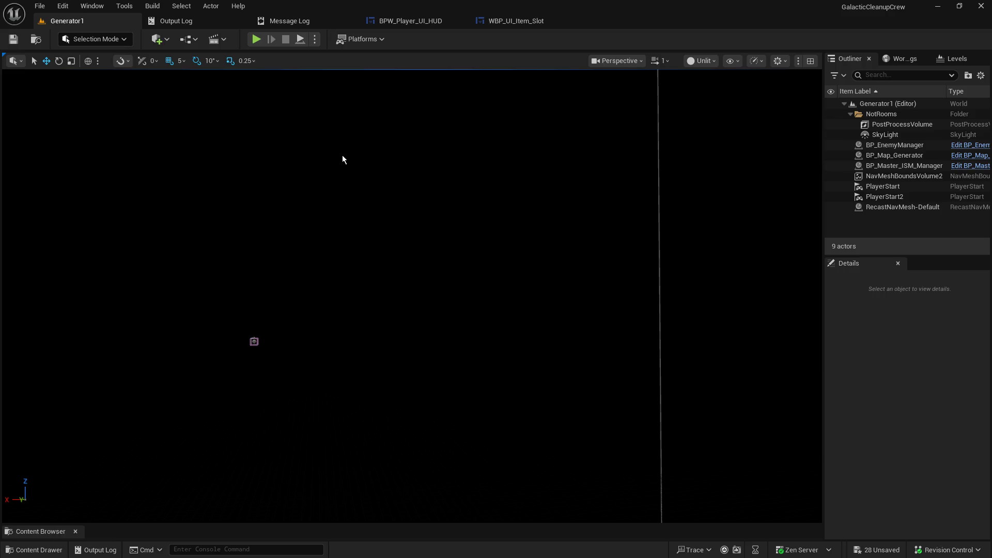
pyautogui.click(516, 23)
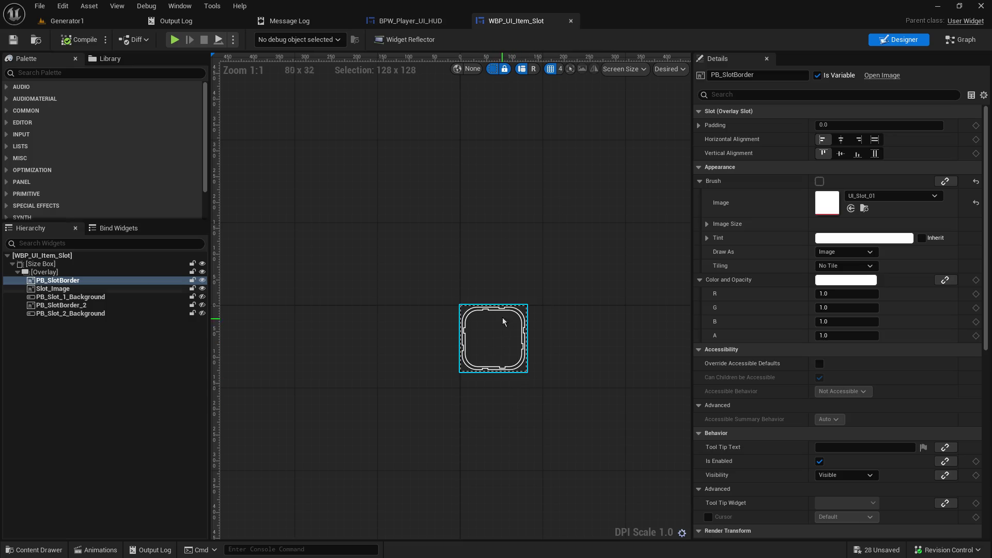
pyautogui.click(413, 22)
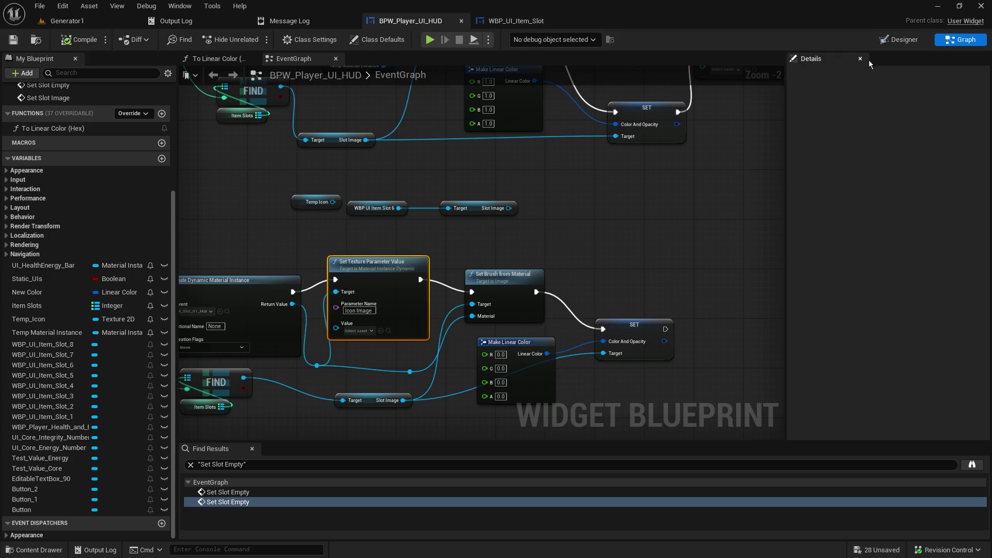
pyautogui.click(899, 39)
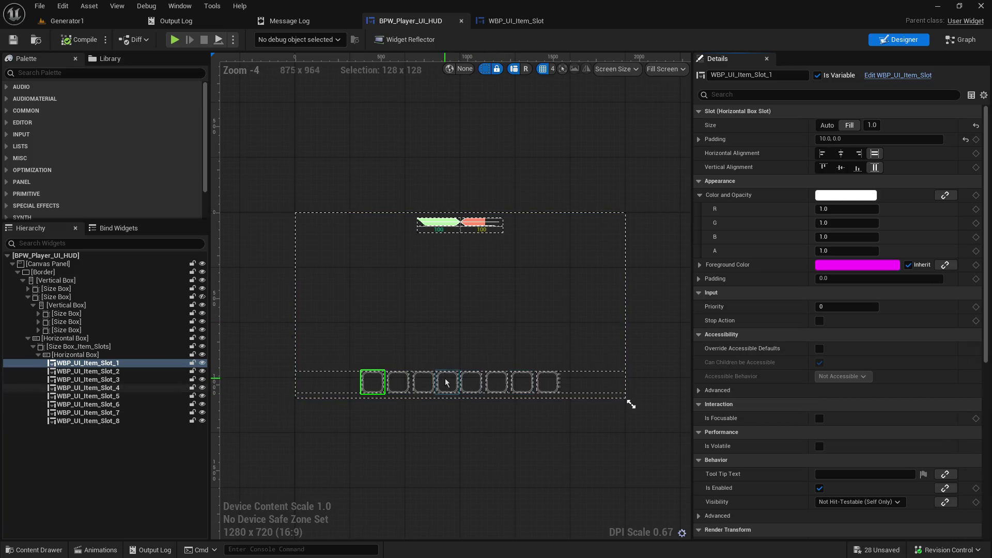
pyautogui.click(78, 23)
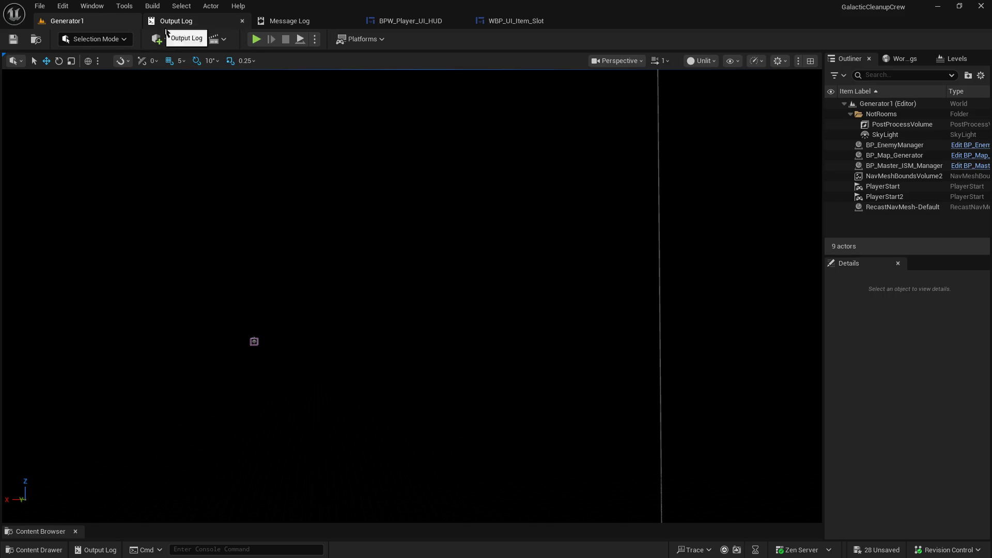
# - Enlarge the Content Browser and reload Generator1 without saving changes
pyautogui.moveTo(187, 525)
pyautogui.mouseDown()
pyautogui.moveTo(206, 458)
pyautogui.moveTo(271, 339)
pyautogui.mouseUp()
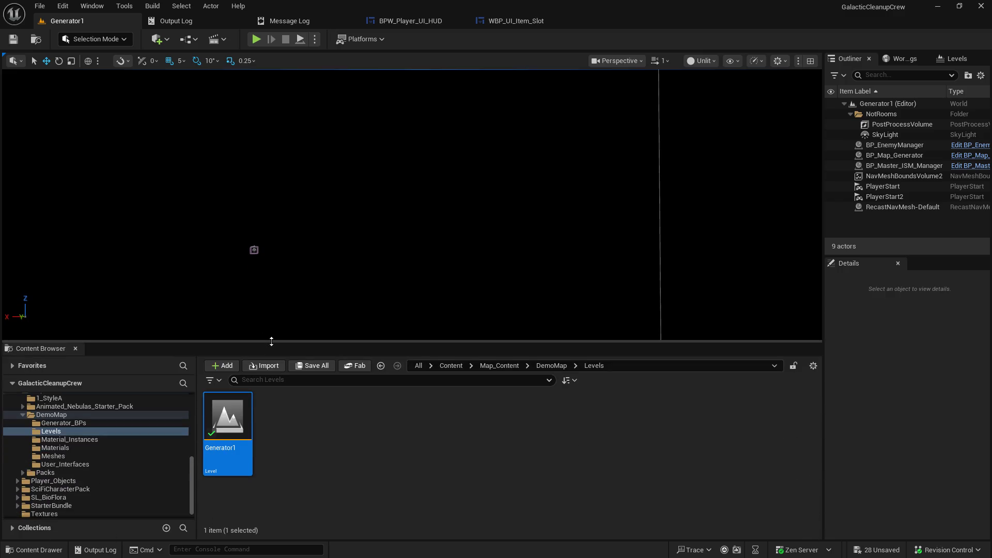
pyautogui.doubleClick(233, 423)
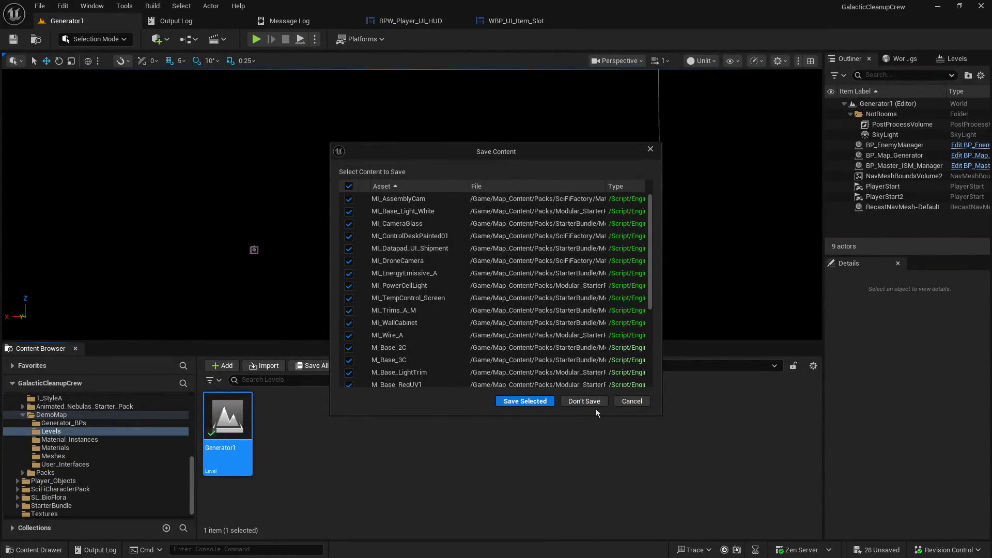
pyautogui.click(595, 405)
# - Open the Generator_BPs folder and select BP_Map_Generator
pyautogui.click(85, 425)
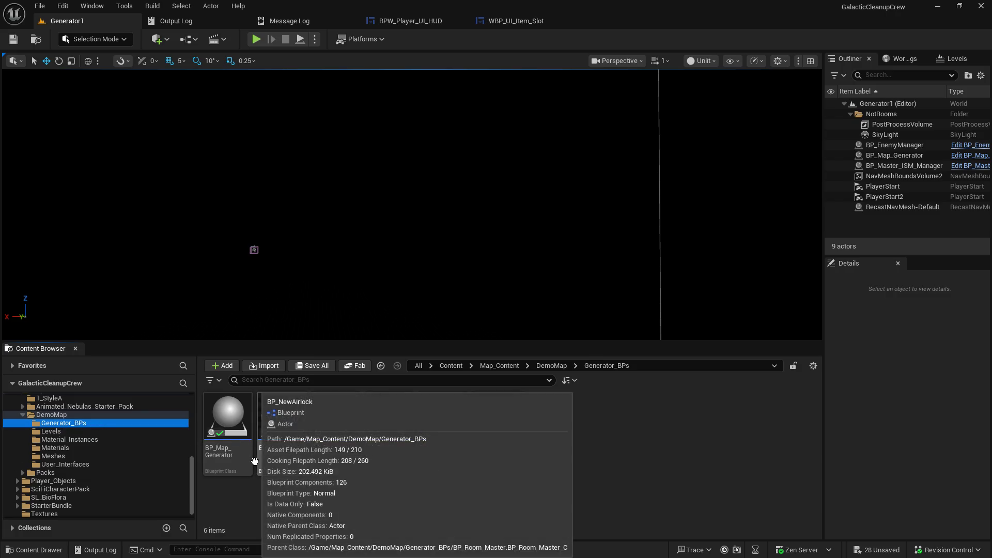
pyautogui.click(274, 516)
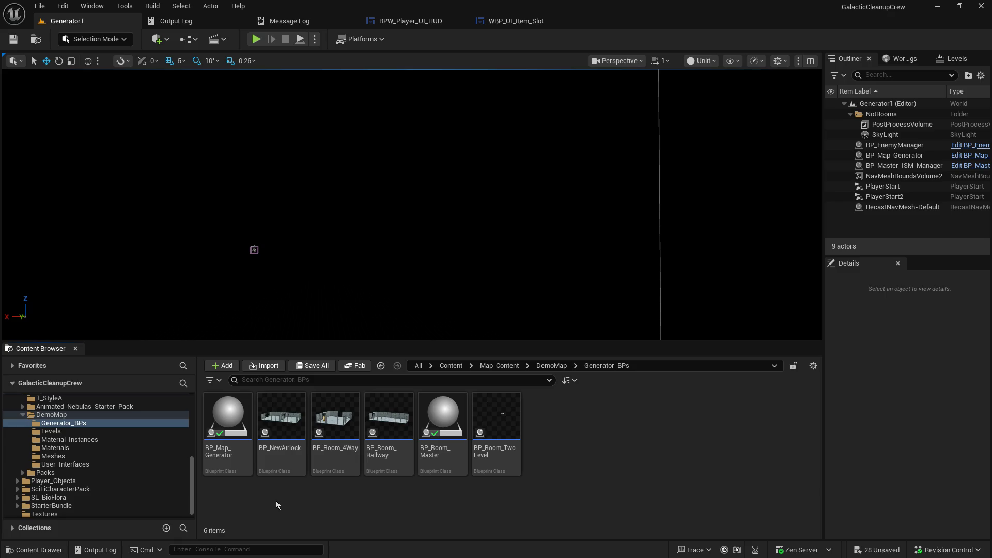
pyautogui.click(230, 427)
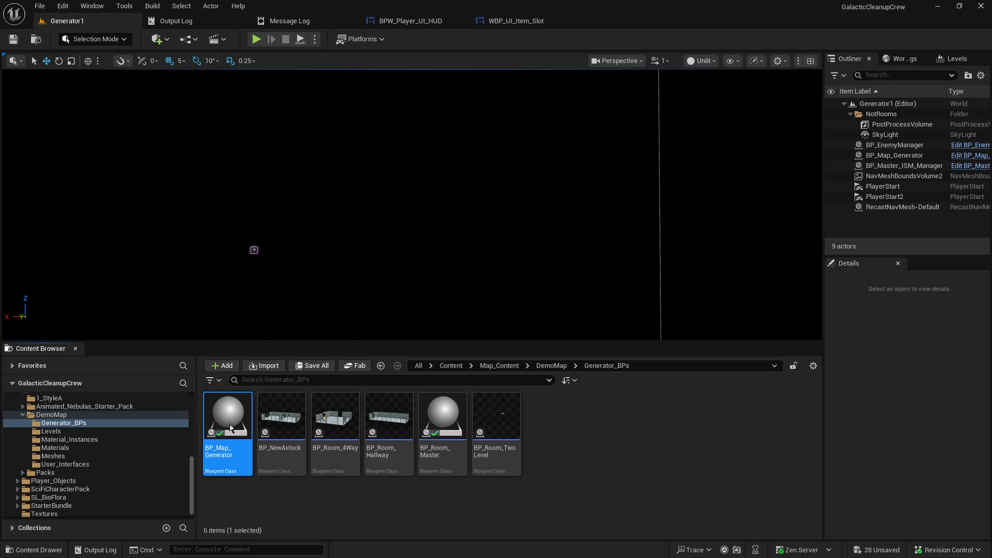
# - Open BP_Map_Generator and pan through its Branch, LENGTH, Remove Index and Append graph sections
pyautogui.doubleClick(230, 428)
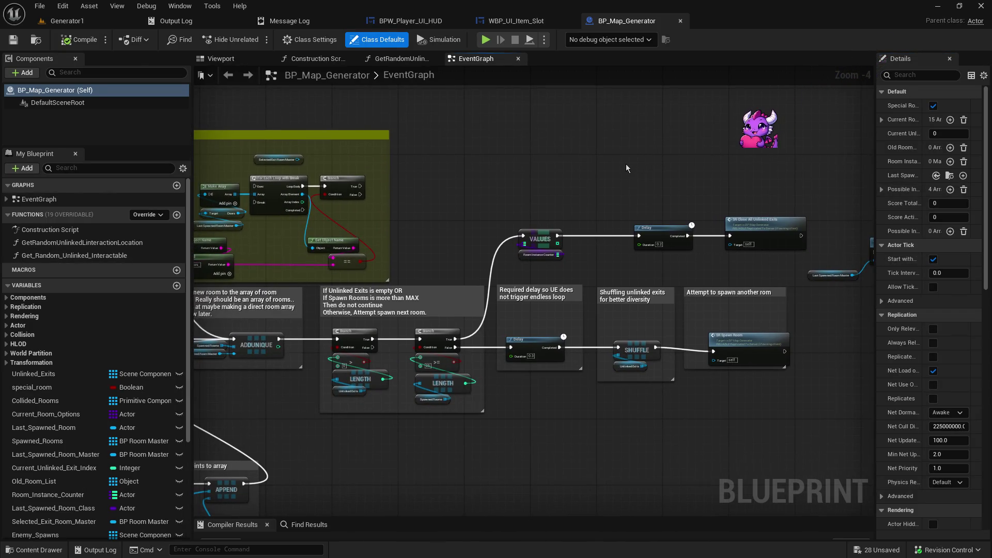
pyautogui.moveTo(814, 176); pyautogui.dragTo(513, 143)
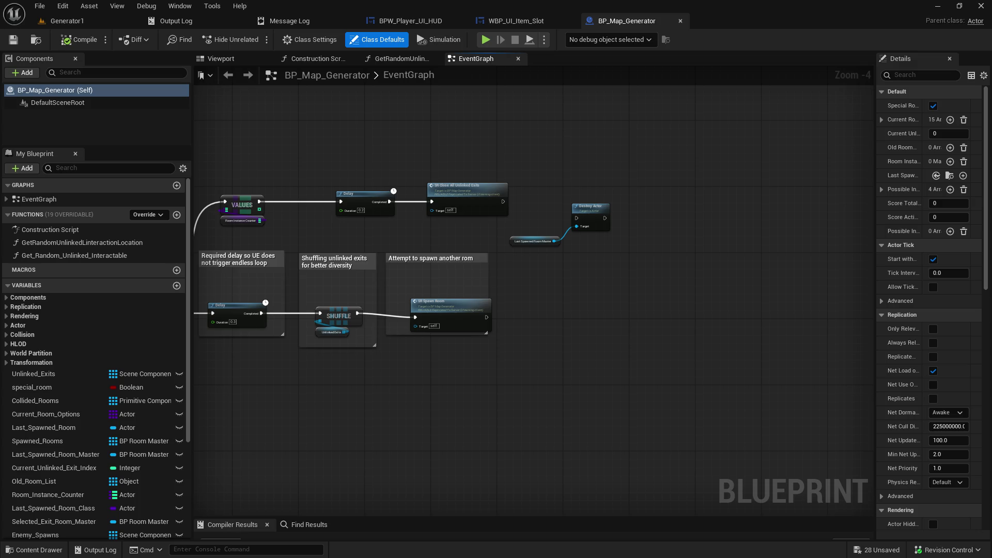
pyautogui.moveTo(535, 219)
pyautogui.mouseDown()
pyautogui.moveTo(755, 216)
pyautogui.moveTo(765, 225)
pyautogui.moveTo(492, 322)
pyautogui.moveTo(482, 334)
pyautogui.mouseUp()
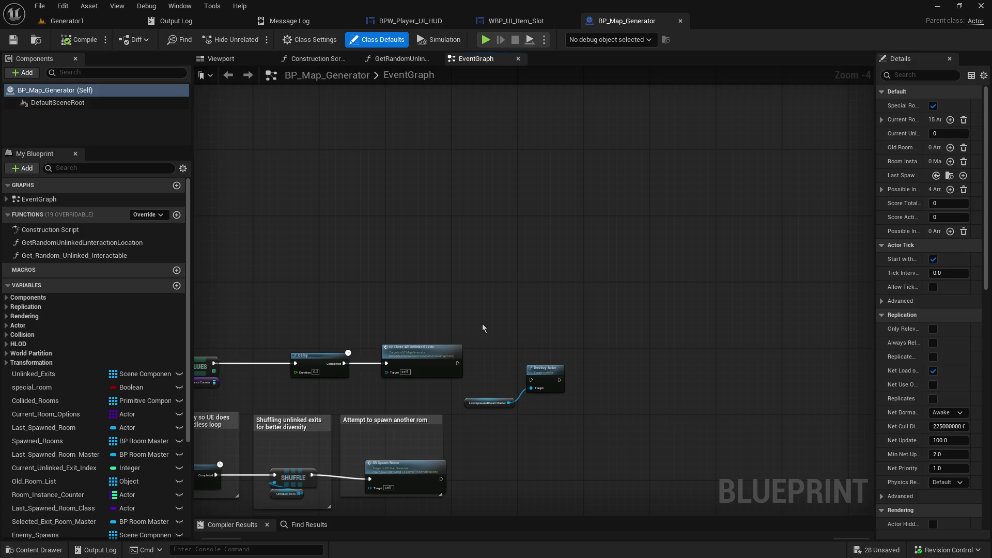
pyautogui.moveTo(473, 296); pyautogui.dragTo(756, 167)
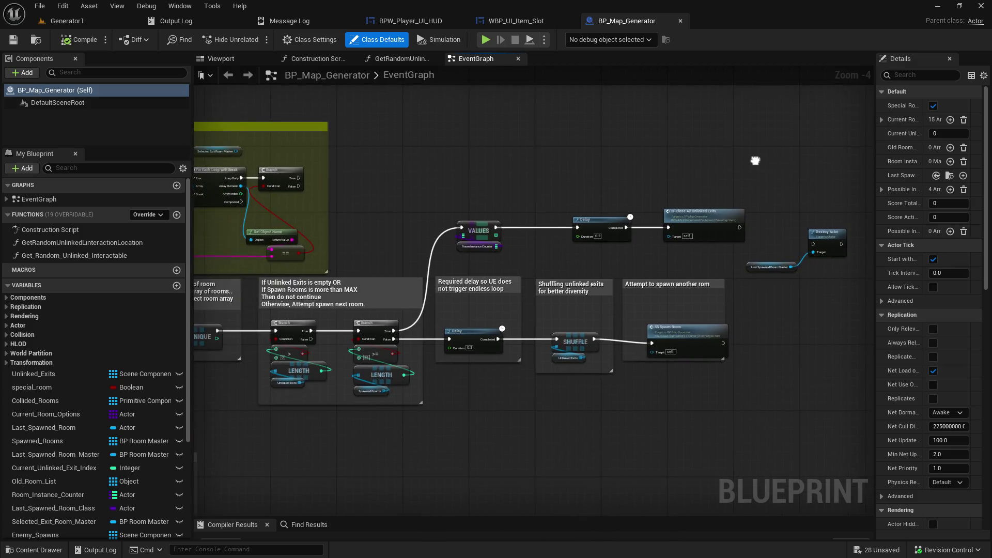
pyautogui.moveTo(591, 177)
pyautogui.mouseDown()
pyautogui.moveTo(524, 204)
pyautogui.moveTo(640, 204)
pyautogui.mouseUp()
pyautogui.moveTo(491, 272)
pyautogui.mouseDown()
pyautogui.moveTo(500, 260)
pyautogui.moveTo(528, 295)
pyautogui.moveTo(562, 274)
pyautogui.moveTo(743, 341)
pyautogui.moveTo(464, 344)
pyautogui.mouseUp()
pyautogui.scroll(-2, 743, 341)
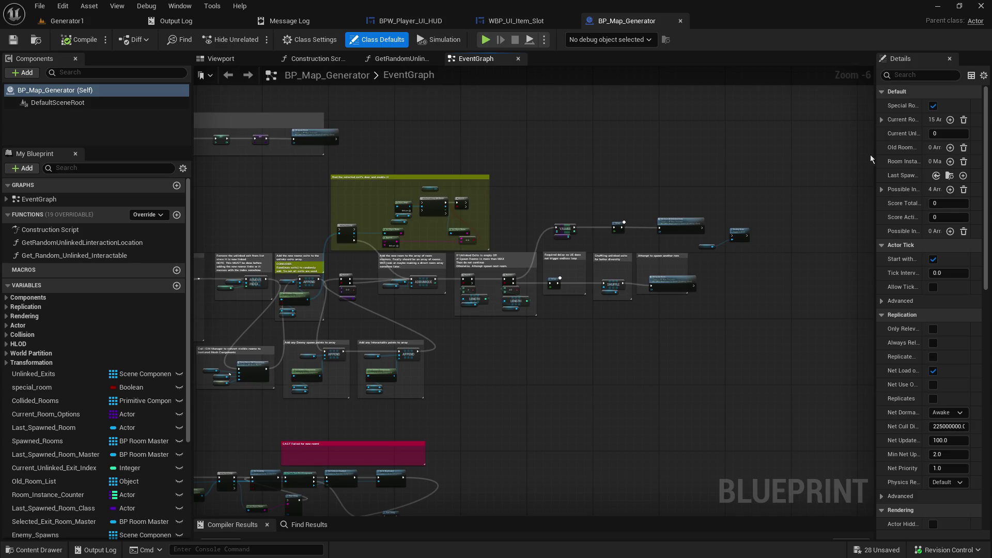
pyautogui.moveTo(877, 158); pyautogui.dragTo(800, 157)
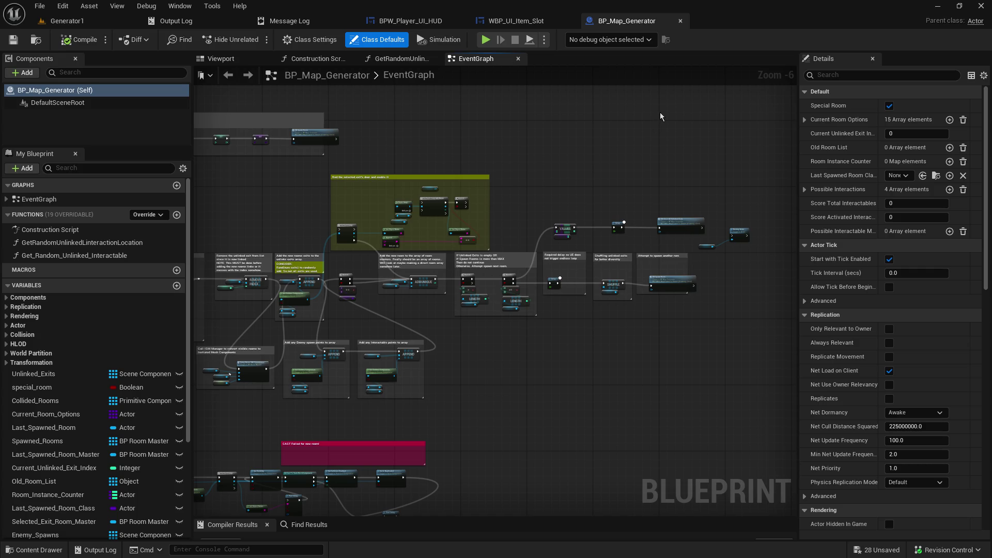
pyautogui.moveTo(539, 129)
pyautogui.mouseDown()
pyautogui.moveTo(728, 77)
pyautogui.moveTo(539, 185)
pyautogui.moveTo(617, 183)
pyautogui.mouseUp()
pyautogui.moveTo(320, 186); pyautogui.dragTo(381, 162)
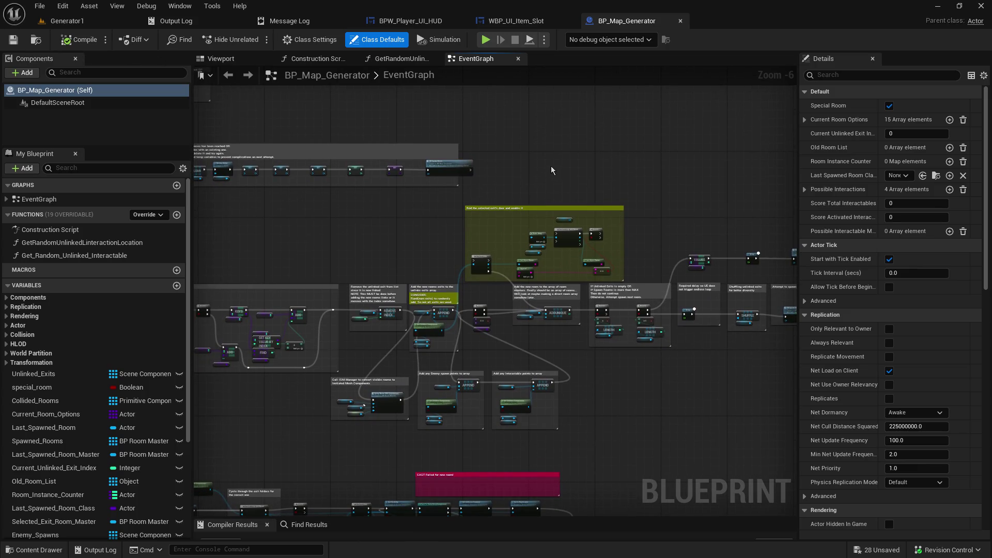
pyautogui.moveTo(553, 163)
pyautogui.mouseDown()
pyautogui.moveTo(635, 150)
pyautogui.moveTo(618, 129)
pyautogui.mouseUp()
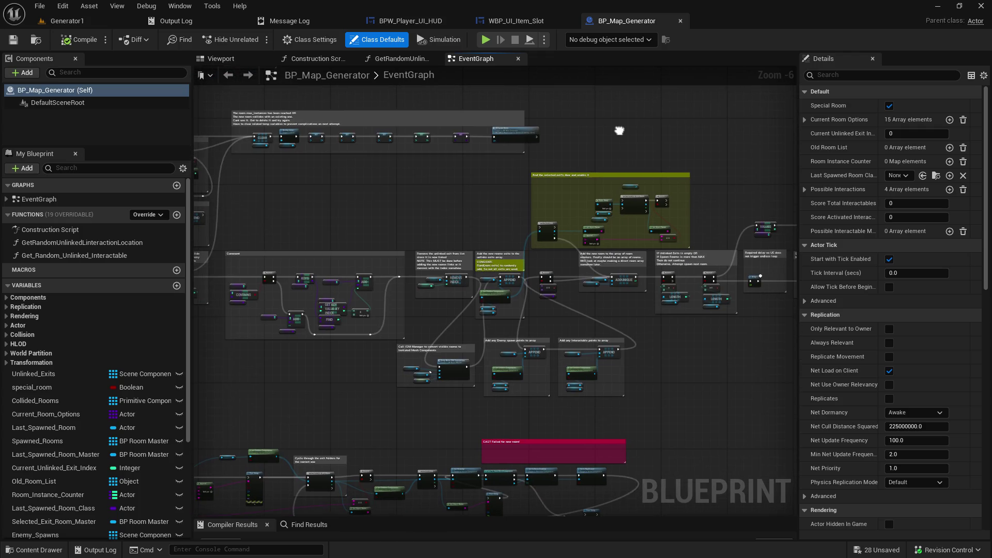
pyautogui.moveTo(682, 362)
pyautogui.mouseDown()
pyautogui.moveTo(506, 325)
pyautogui.moveTo(419, 382)
pyautogui.mouseUp()
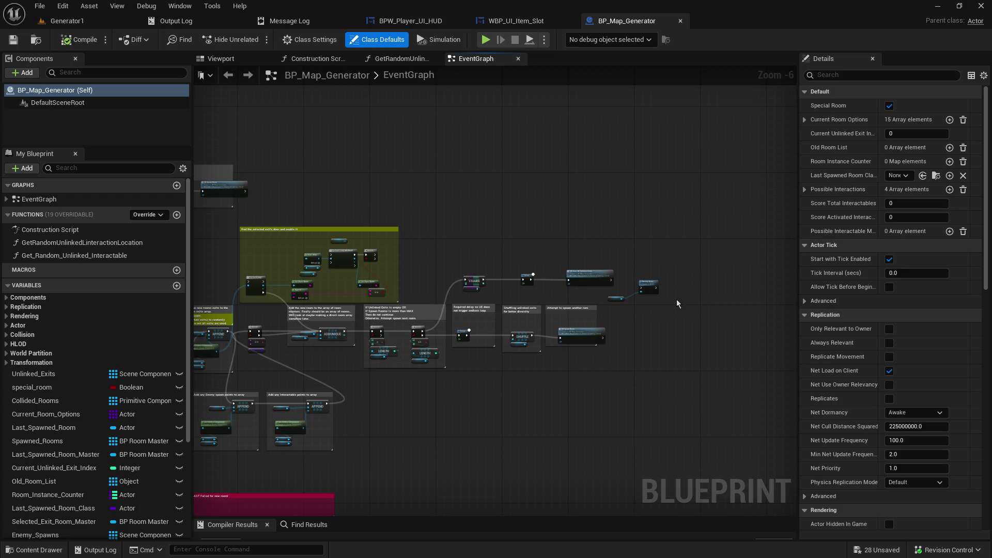
pyautogui.moveTo(545, 226)
pyautogui.mouseDown()
pyautogui.moveTo(553, 241)
pyautogui.moveTo(696, 182)
pyautogui.mouseUp()
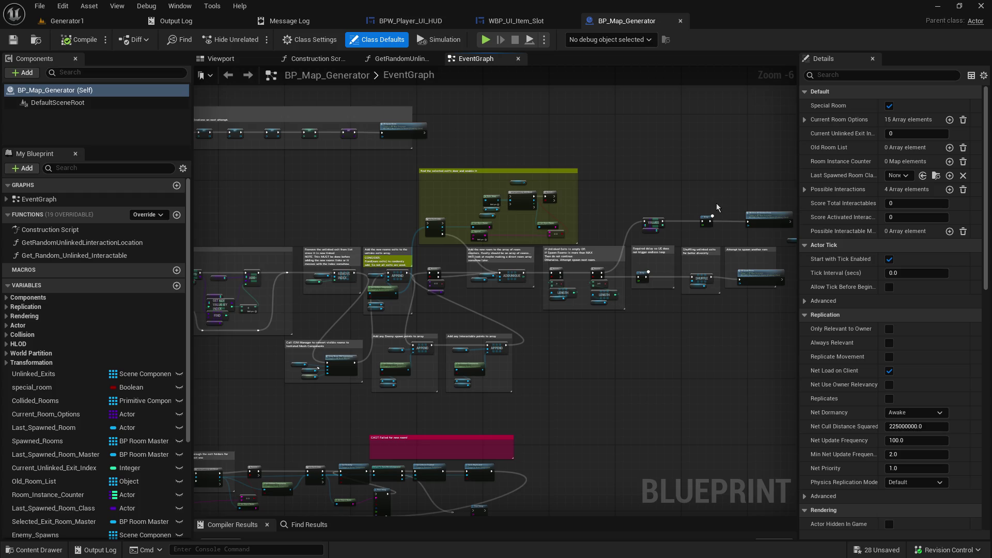
pyautogui.moveTo(651, 151); pyautogui.dragTo(719, 149)
pyautogui.moveTo(649, 344); pyautogui.dragTo(558, 365)
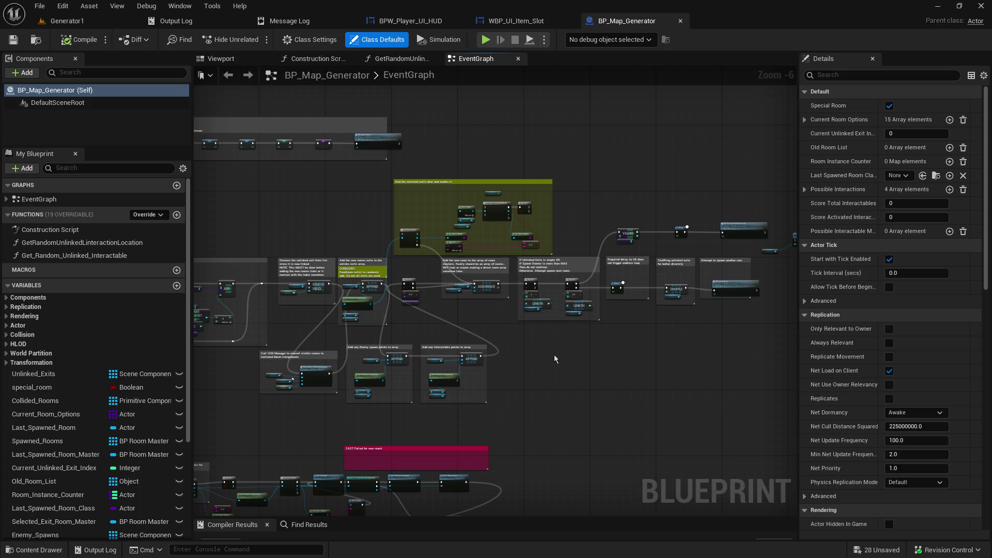
pyautogui.moveTo(536, 345)
pyautogui.mouseDown()
pyautogui.moveTo(653, 290)
pyautogui.moveTo(649, 306)
pyautogui.mouseUp()
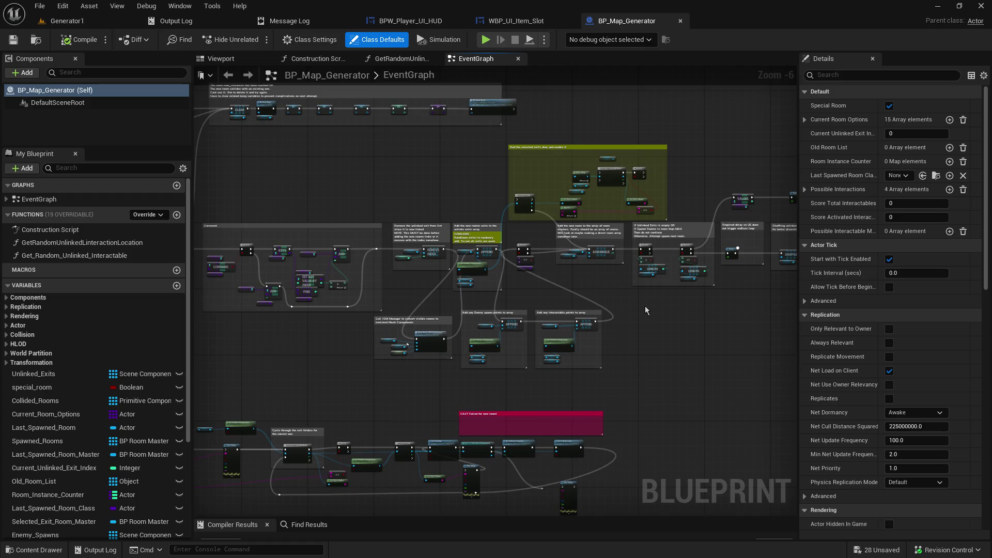
pyautogui.moveTo(663, 166)
pyautogui.mouseDown()
pyautogui.moveTo(503, 230)
pyautogui.moveTo(576, 197)
pyautogui.moveTo(591, 209)
pyautogui.moveTo(597, 200)
pyautogui.moveTo(598, 213)
pyautogui.moveTo(568, 225)
pyautogui.moveTo(534, 236)
pyautogui.moveTo(527, 227)
pyautogui.moveTo(541, 230)
pyautogui.mouseUp()
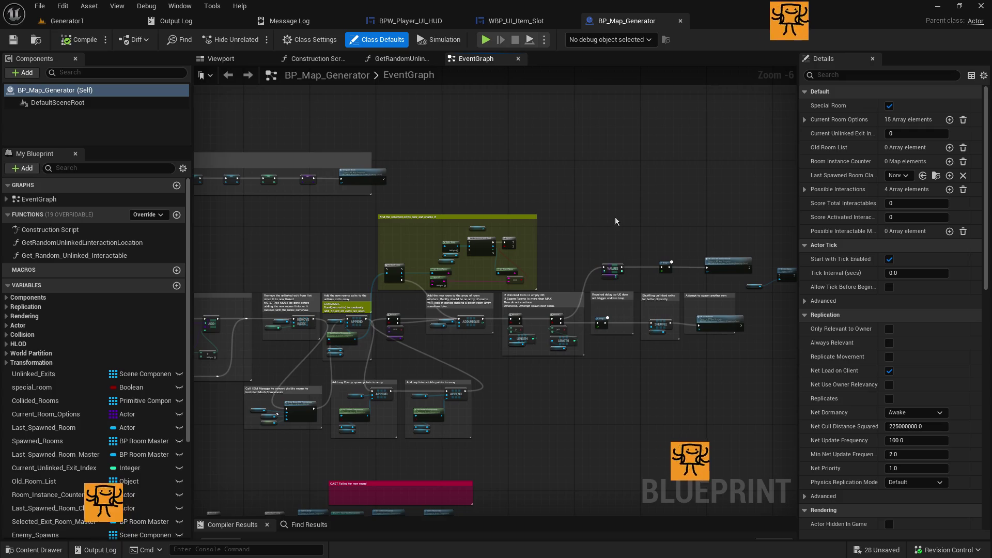
pyautogui.scroll(-3, 540, 230)
pyautogui.scroll(-3, 548, 281)
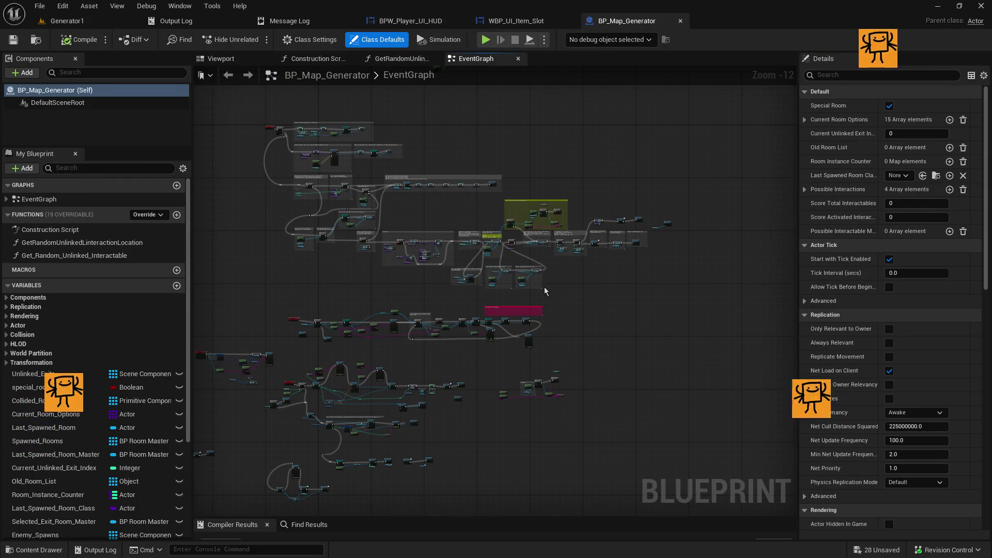
# - Review the BP_Map_Generator graph with a narrower properties panel, then return to Generator1
pyautogui.moveTo(538, 163); pyautogui.dragTo(548, 281)
pyautogui.scroll(2, 548, 280)
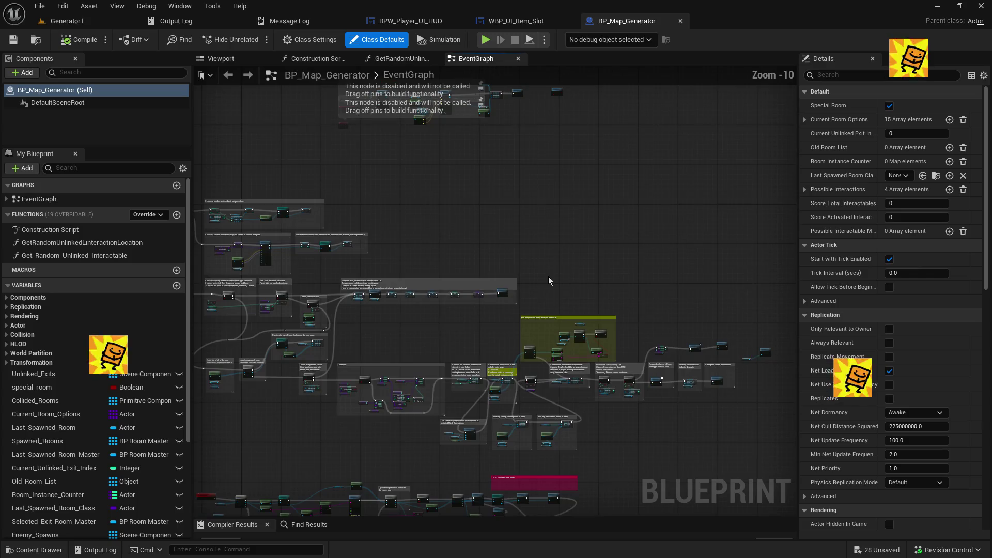
pyautogui.moveTo(796, 233); pyautogui.dragTo(877, 234)
pyautogui.moveTo(634, 236)
pyautogui.mouseDown()
pyautogui.moveTo(721, 231)
pyautogui.moveTo(712, 235)
pyautogui.mouseUp()
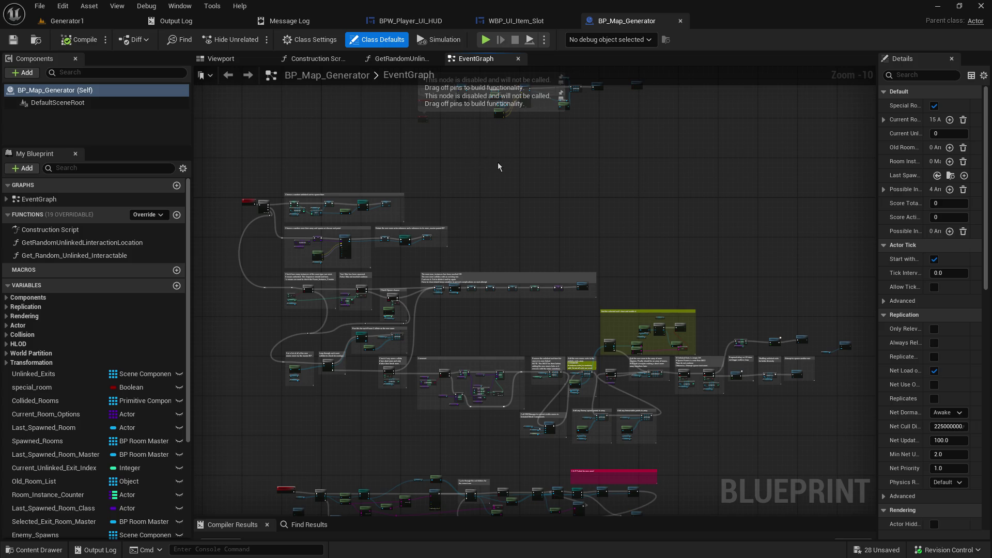
pyautogui.scroll(-1, 465, 150)
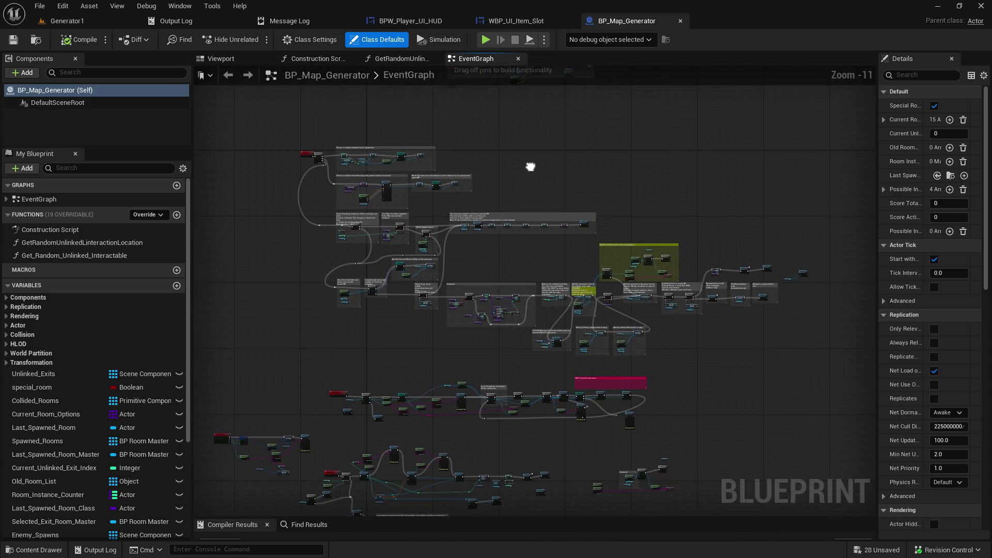
pyautogui.moveTo(522, 175); pyautogui.dragTo(508, 189)
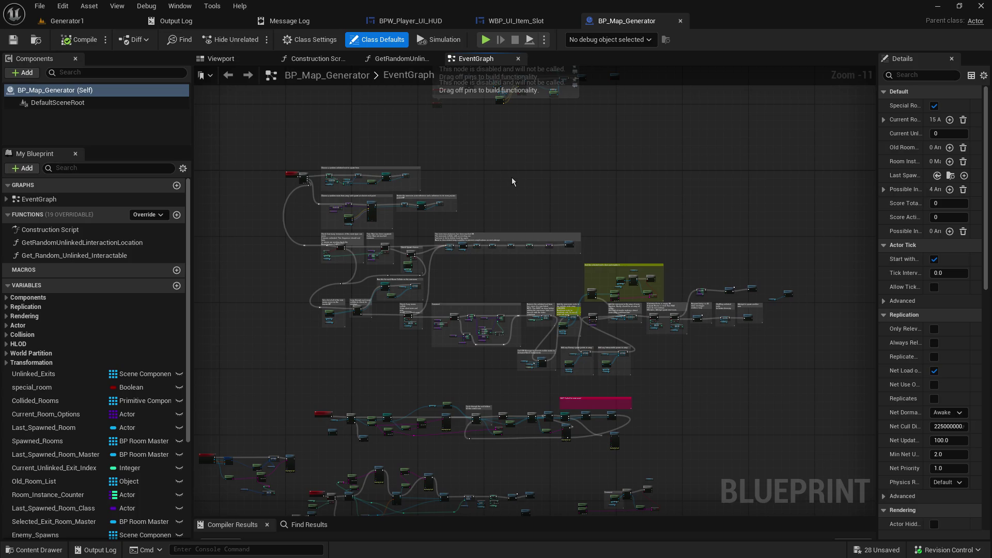
pyautogui.scroll(-1, 534, 231)
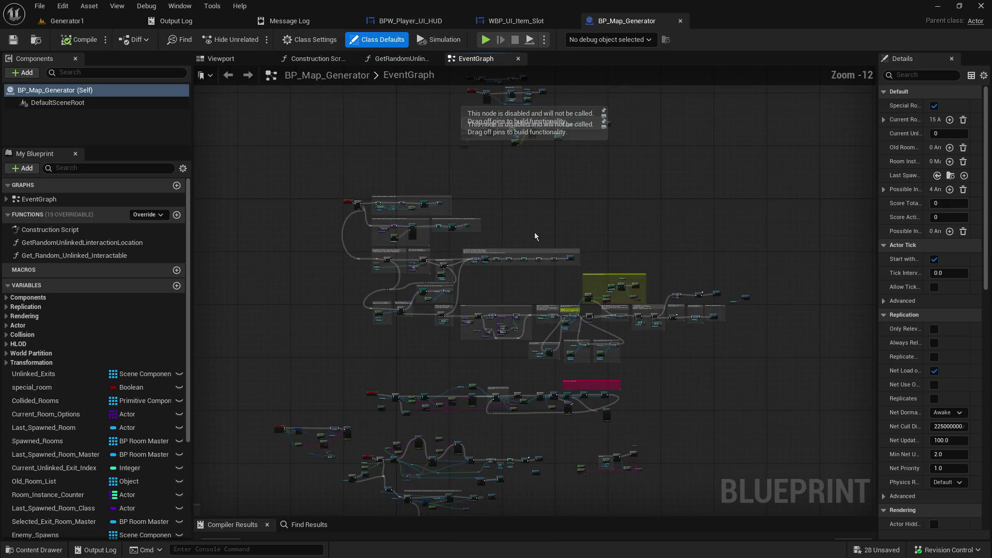
pyautogui.scroll(2, 534, 232)
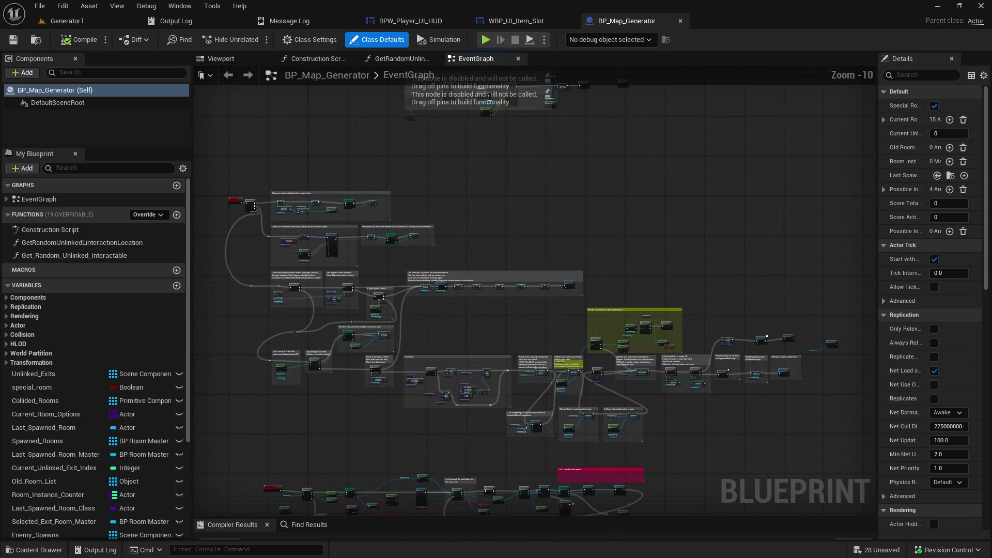
pyautogui.click(103, 19)
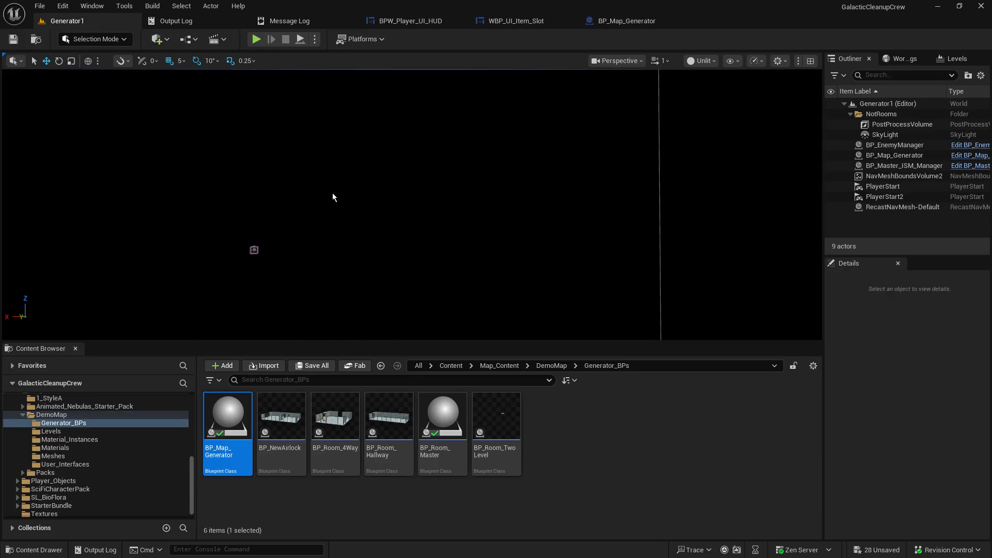
# - Enlarge the level view, simulate a generated room map, then select BP_Map_Generator's top comment group
pyautogui.moveTo(373, 341); pyautogui.dragTo(371, 347)
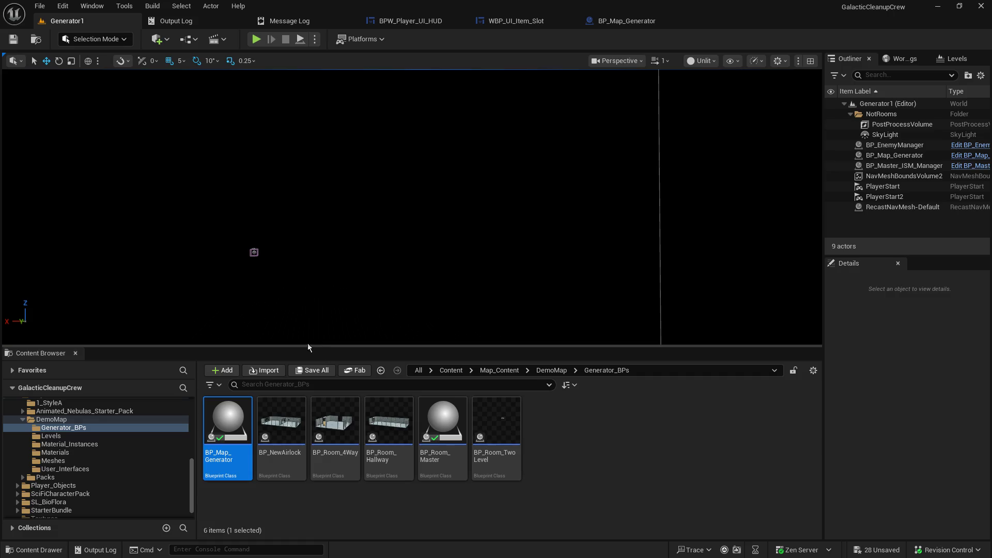
pyautogui.moveTo(290, 365); pyautogui.dragTo(290, 432)
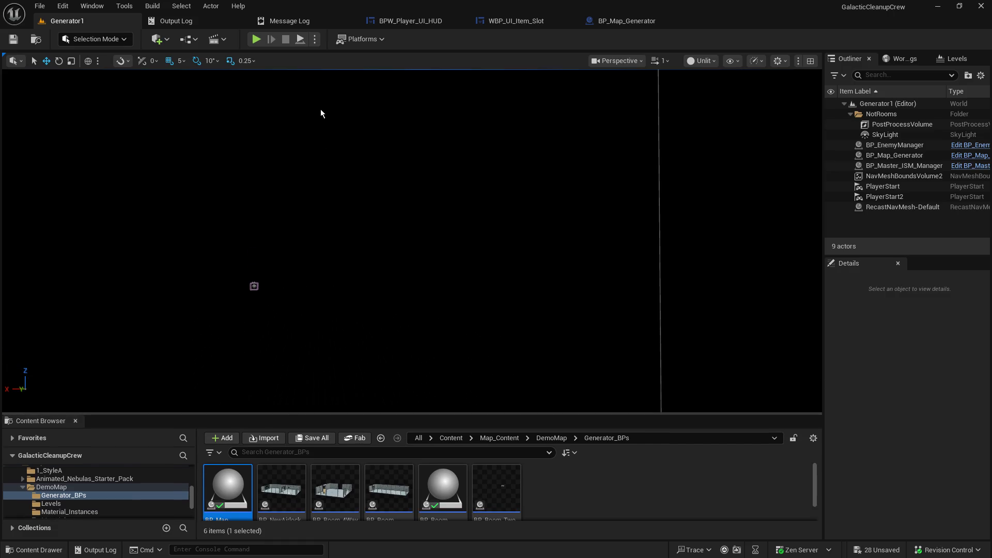
pyautogui.click(300, 41)
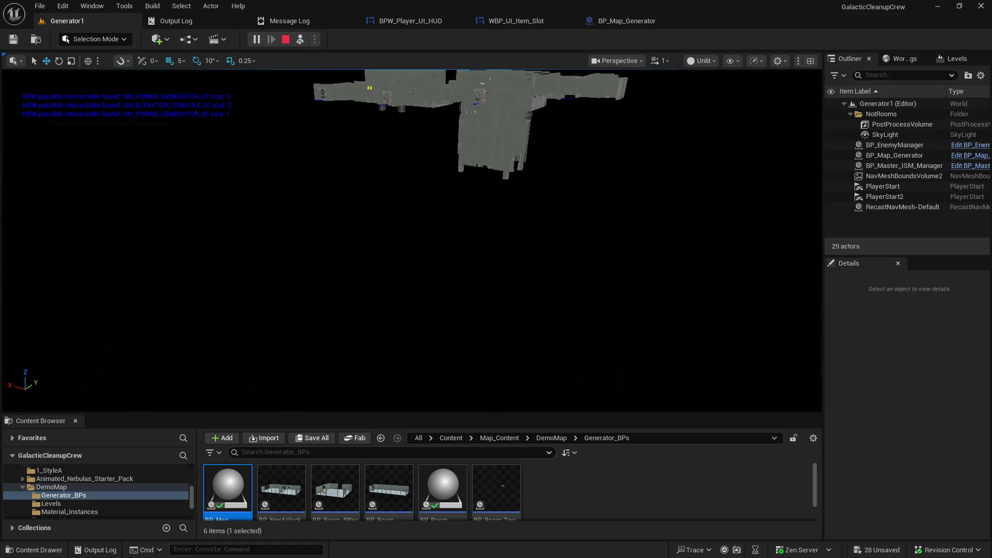
pyautogui.scroll(3, 411, 241)
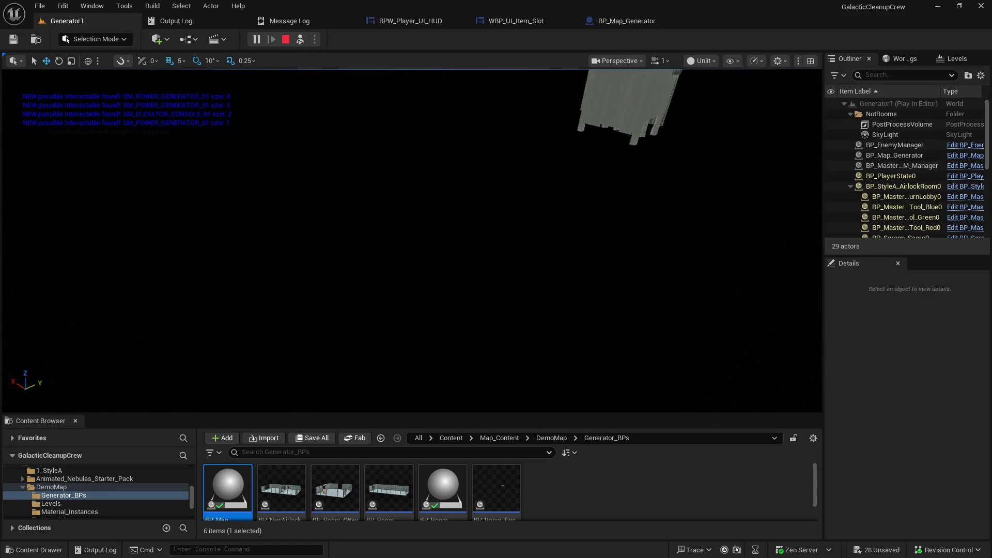
pyautogui.scroll(2, 412, 241)
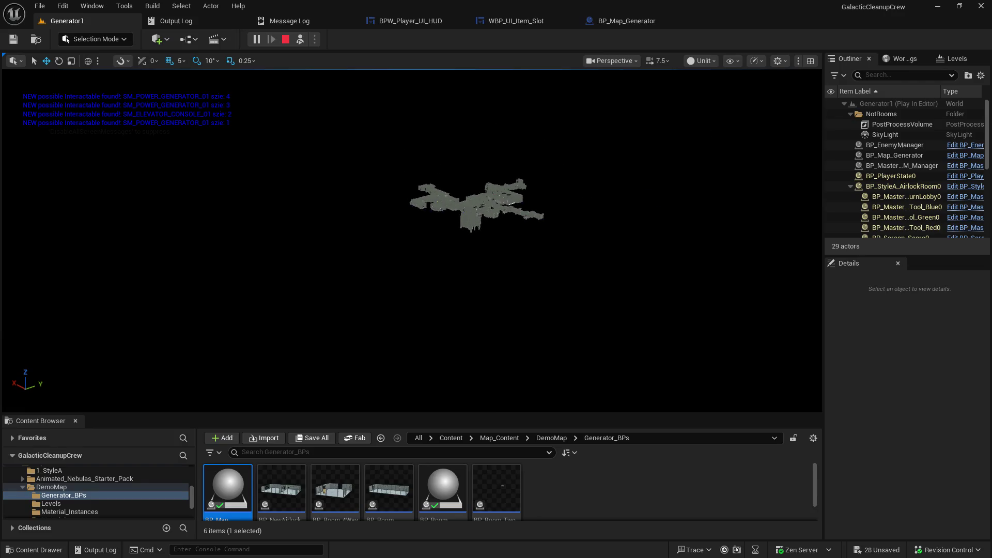
pyautogui.moveTo(580, 140); pyautogui.dragTo(580, 139)
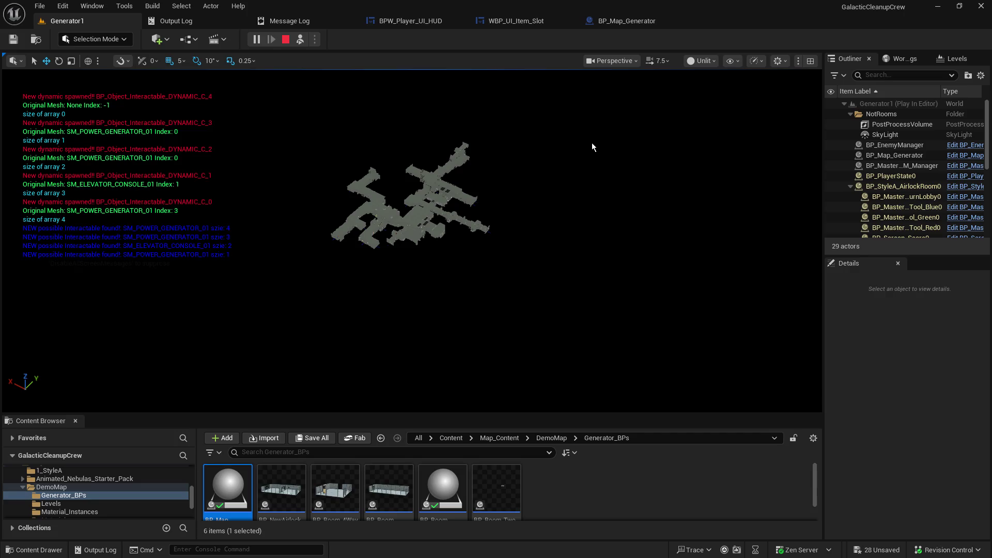
pyautogui.click(624, 22)
pyautogui.moveTo(287, 129)
pyautogui.mouseDown()
pyautogui.moveTo(294, 157)
pyautogui.moveTo(761, 362)
pyautogui.moveTo(826, 386)
pyautogui.moveTo(855, 384)
pyautogui.moveTo(859, 403)
pyautogui.mouseUp()
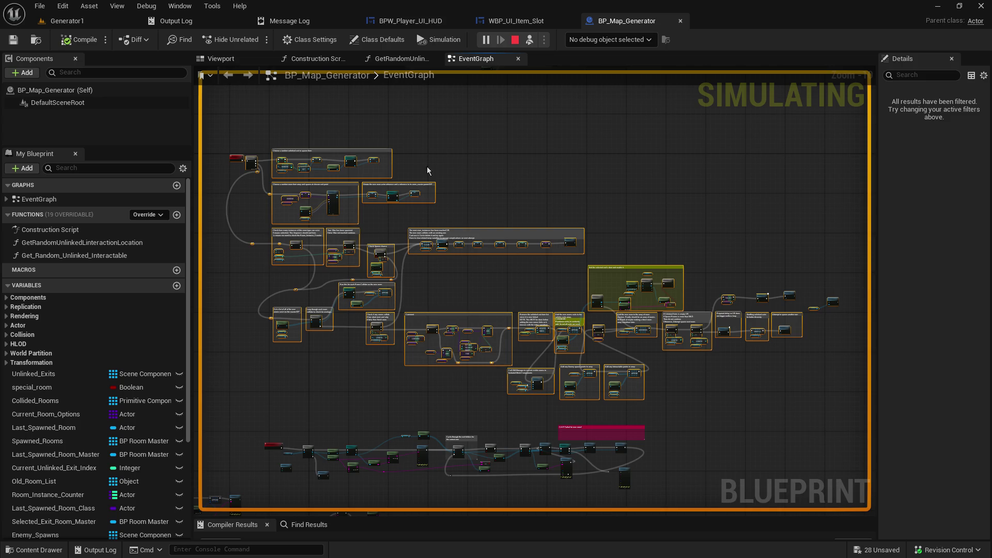
pyautogui.moveTo(482, 202)
pyautogui.mouseDown()
pyautogui.moveTo(788, 216)
pyautogui.moveTo(524, 80)
pyautogui.moveTo(593, 290)
pyautogui.mouseUp()
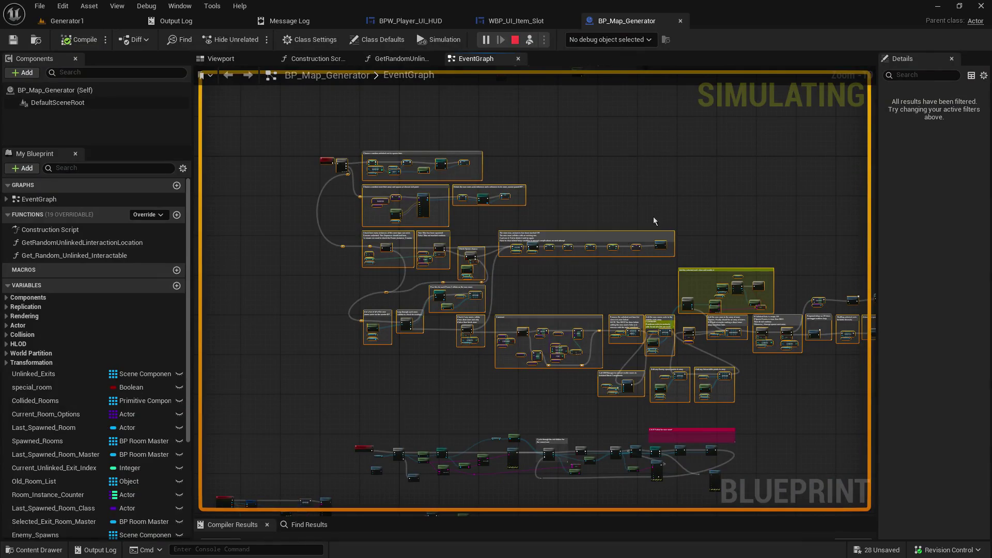
pyautogui.moveTo(653, 221); pyautogui.dragTo(638, 187)
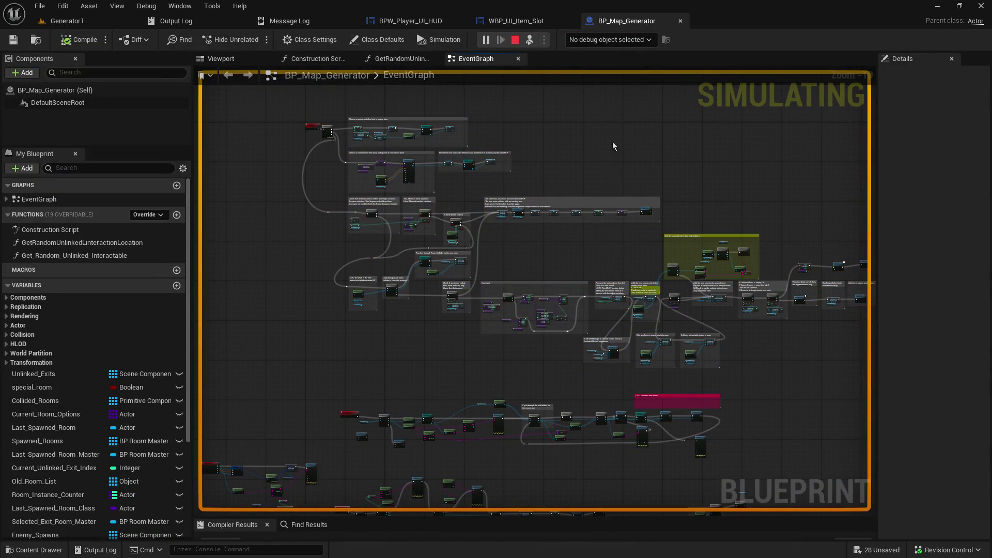
pyautogui.moveTo(547, 164)
pyautogui.mouseDown()
pyautogui.moveTo(542, 153)
pyautogui.moveTo(484, 216)
pyautogui.mouseUp()
pyautogui.moveTo(234, 138)
pyautogui.mouseDown()
pyautogui.moveTo(510, 365)
pyautogui.moveTo(804, 421)
pyautogui.mouseUp()
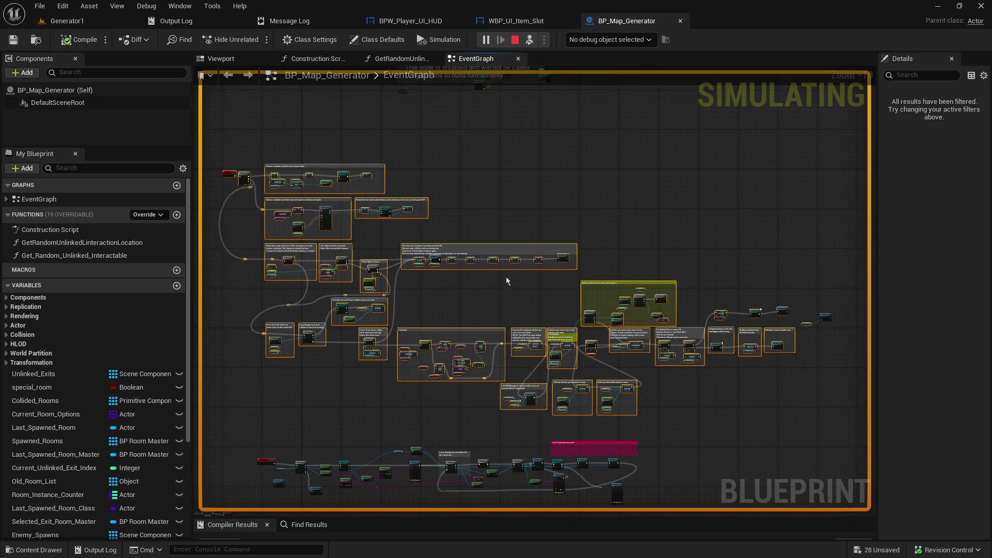
pyautogui.moveTo(557, 326); pyautogui.dragTo(582, 211)
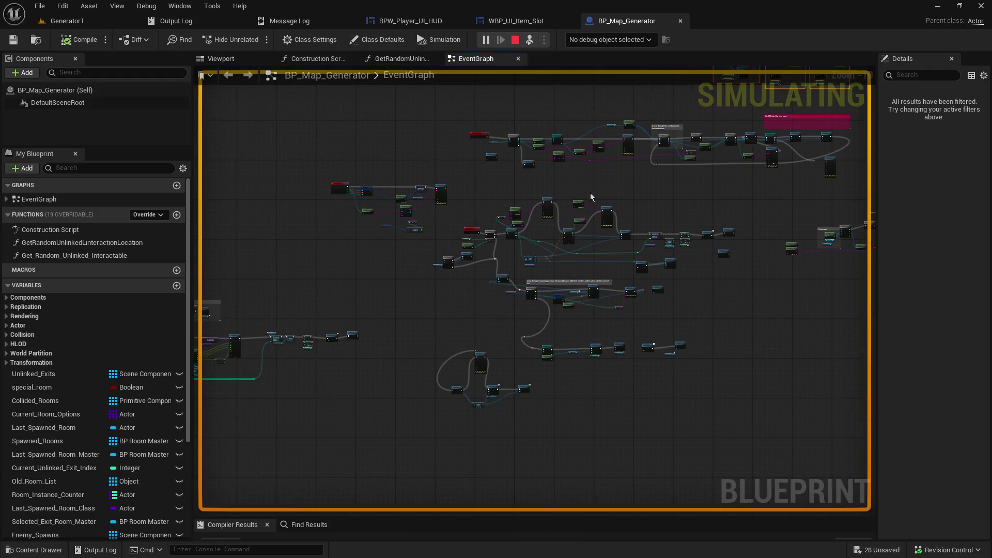
pyautogui.moveTo(589, 312); pyautogui.dragTo(700, 328)
pyautogui.scroll(2, 461, 436)
pyautogui.scroll(1, 460, 436)
pyautogui.scroll(1, 436, 350)
pyautogui.scroll(1, 418, 410)
pyautogui.moveTo(242, 103)
pyautogui.mouseDown()
pyautogui.moveTo(708, 408)
pyautogui.moveTo(844, 410)
pyautogui.moveTo(724, 390)
pyautogui.moveTo(737, 212)
pyautogui.mouseUp()
pyautogui.scroll(1, 487, 283)
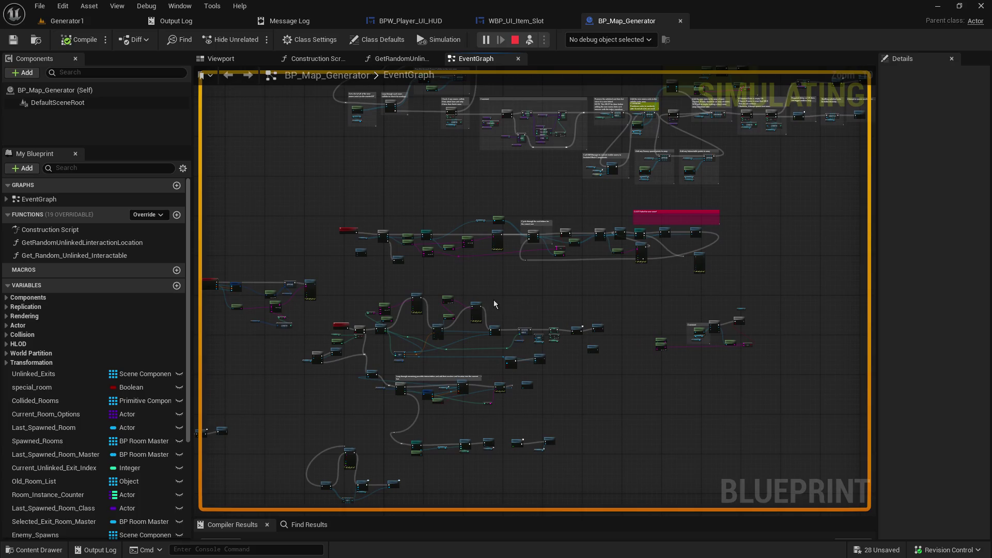
pyautogui.scroll(1, 420, 361)
pyautogui.moveTo(569, 217)
pyautogui.mouseDown()
pyautogui.moveTo(465, 372)
pyautogui.moveTo(498, 255)
pyautogui.moveTo(445, 459)
pyautogui.moveTo(571, 140)
pyautogui.mouseUp()
pyautogui.moveTo(519, 273)
pyautogui.mouseDown()
pyautogui.moveTo(498, 283)
pyautogui.moveTo(518, 233)
pyautogui.mouseUp()
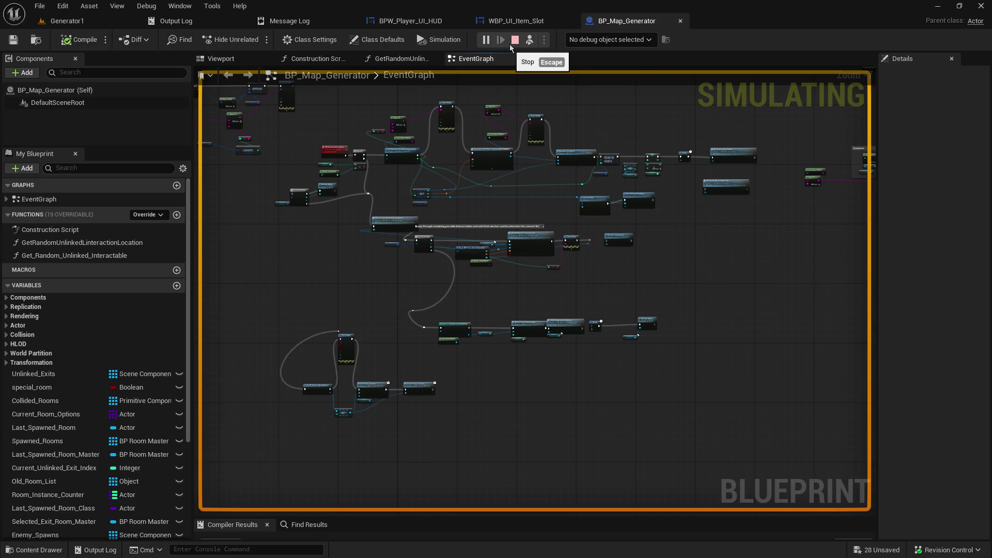
pyautogui.scroll(4, 509, 409)
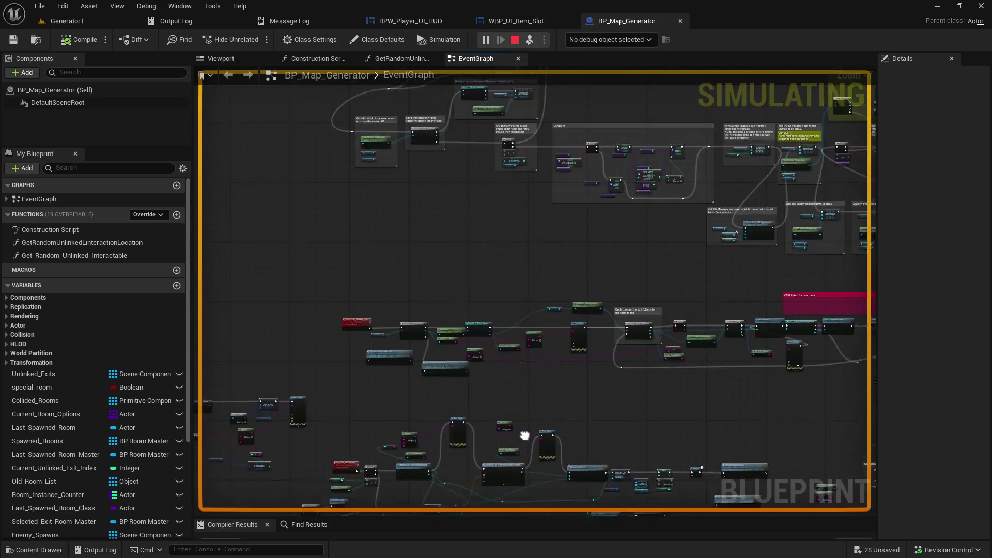
pyautogui.scroll(5, 622, 173)
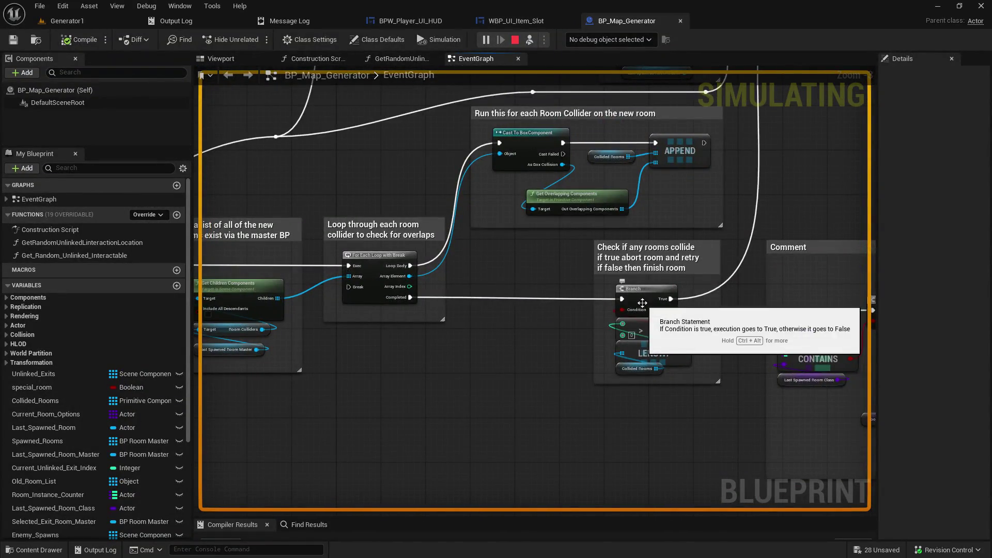
# - Select the room-collision check comment and dismiss its actions menu without changes
pyautogui.click(619, 254)
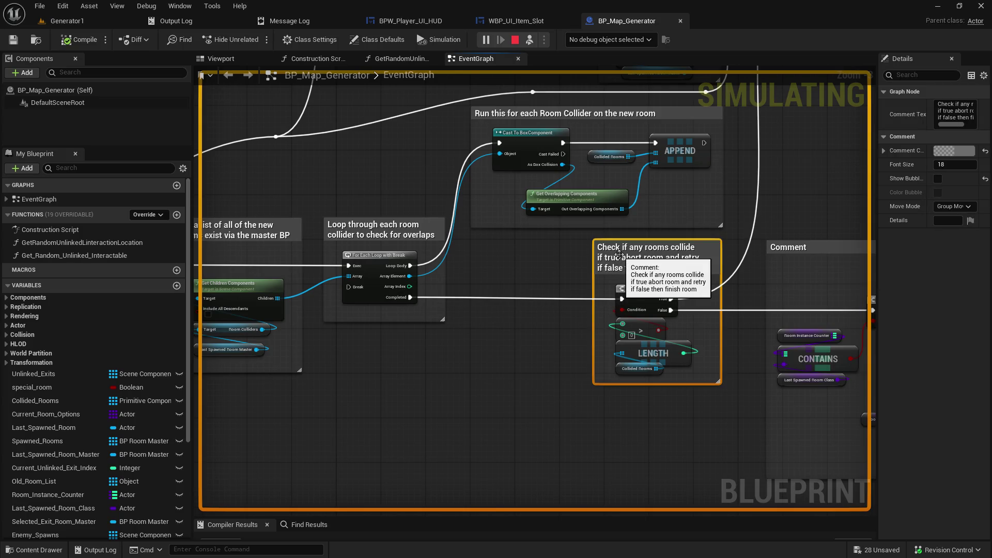
pyautogui.rightClick(619, 256)
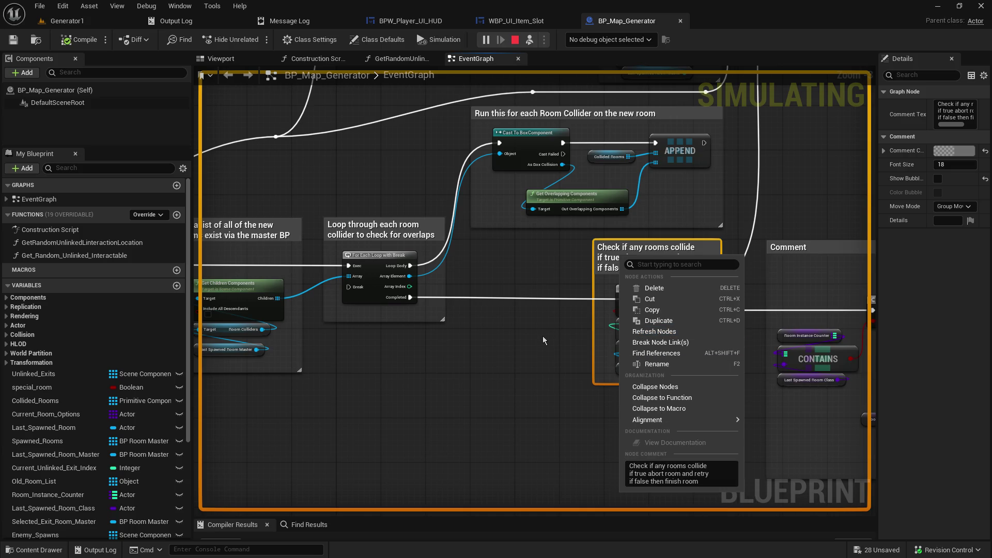
pyautogui.click(519, 360)
pyautogui.scroll(-10, 511, 398)
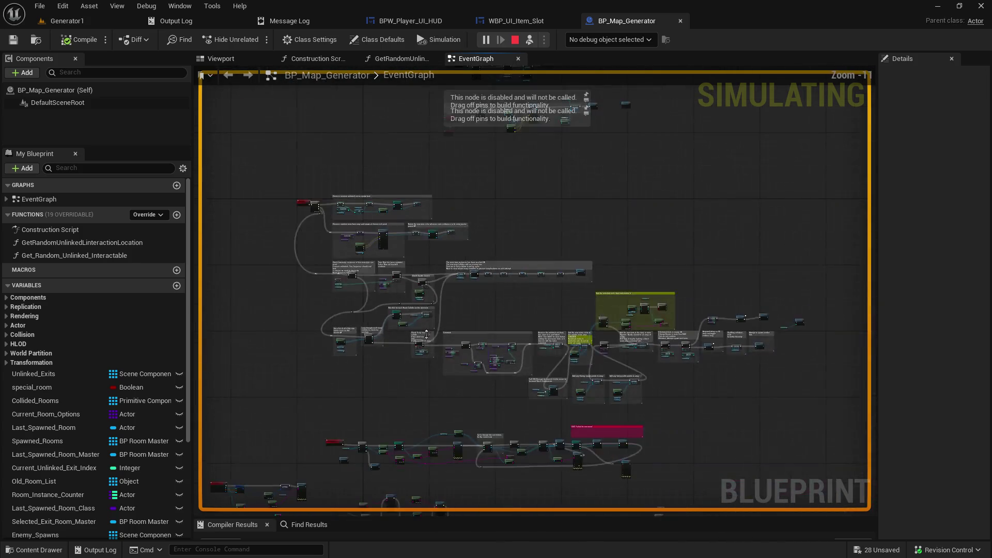
# - Select the SR_Close_AI event, pan toward the string comparison nodes, and stop the simulation
pyautogui.click(331, 442)
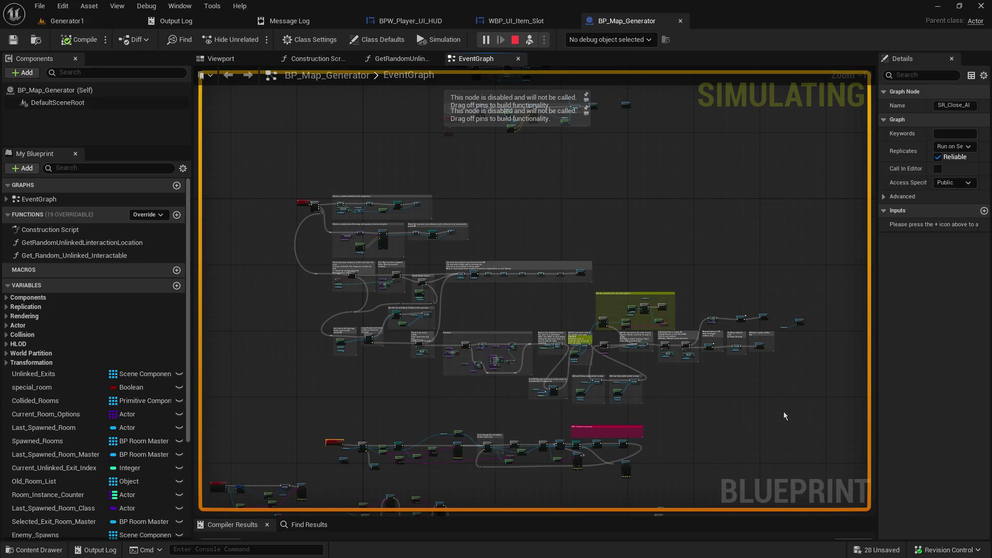
pyautogui.moveTo(752, 431); pyautogui.dragTo(799, 324)
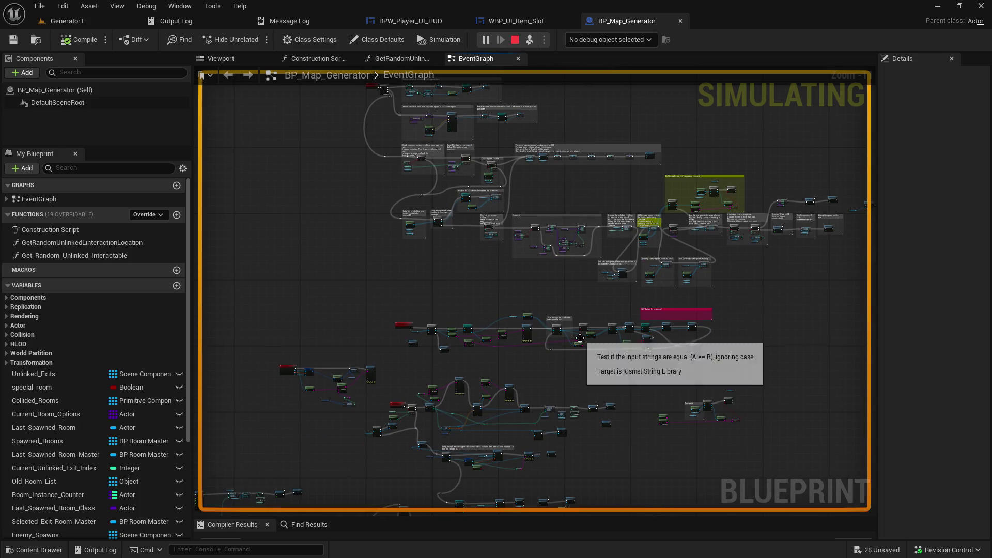
pyautogui.scroll(3, 579, 340)
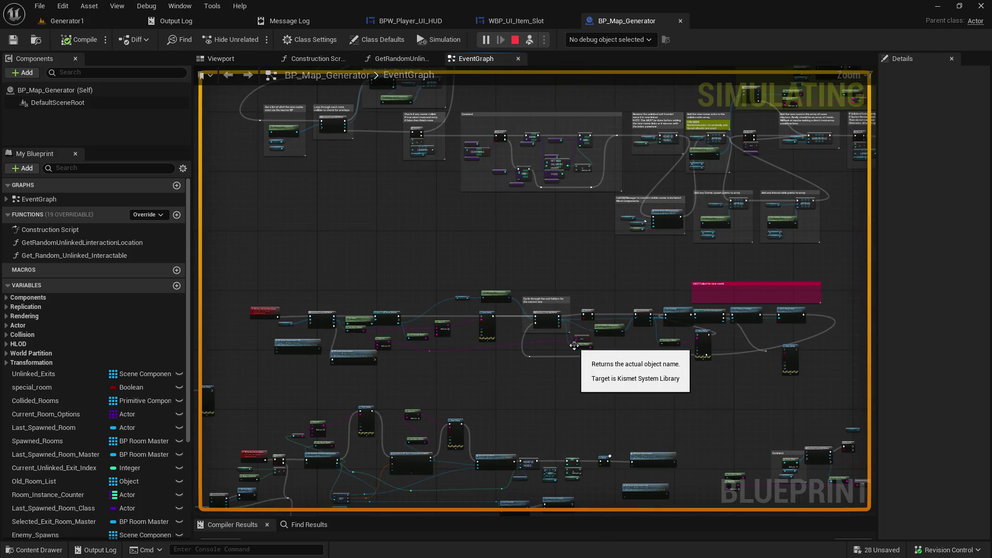
pyautogui.moveTo(417, 209); pyautogui.dragTo(459, 184)
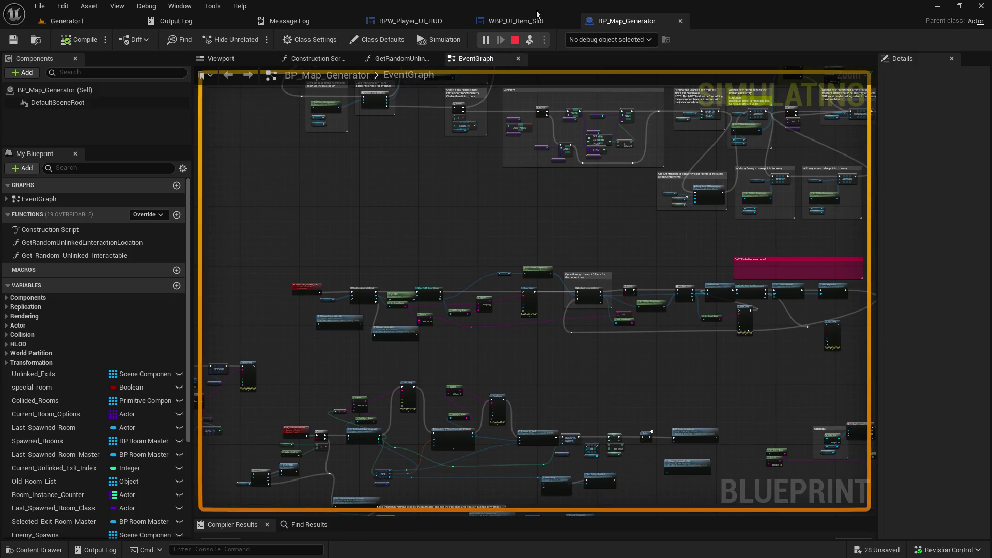
pyautogui.click(515, 48)
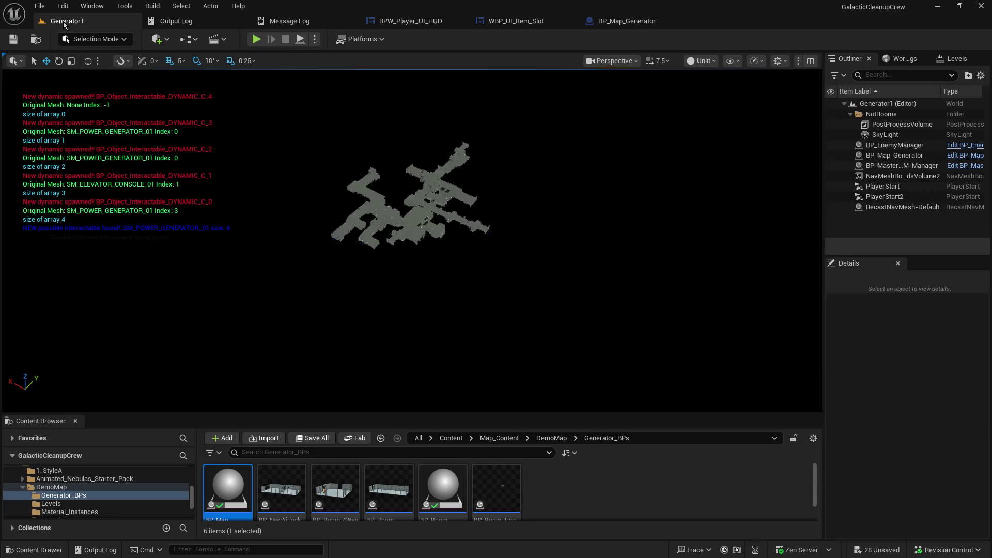
# - Return to Generator1, level the camera, enlarge the asset browser and clear the selection
pyautogui.click(67, 20)
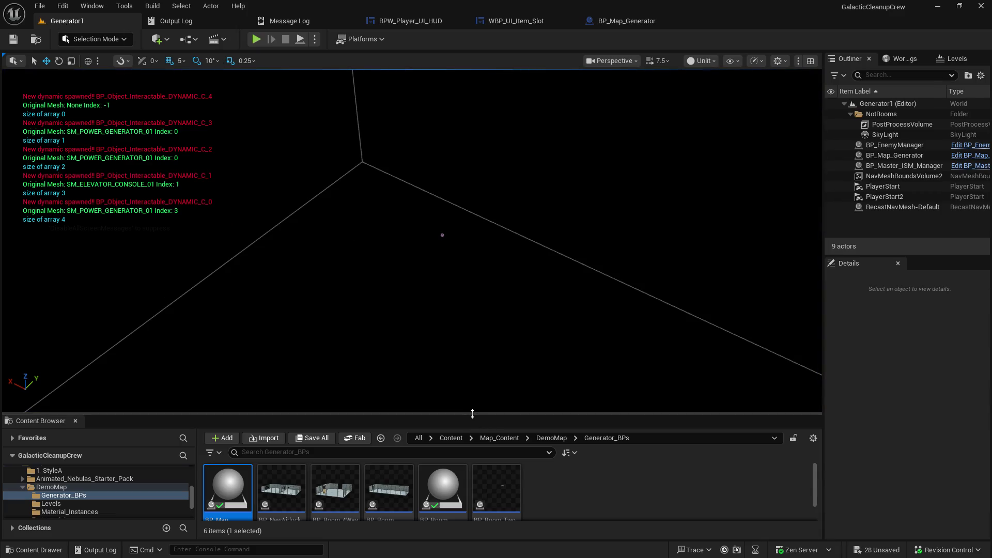
pyautogui.moveTo(562, 234); pyautogui.dragTo(370, 133)
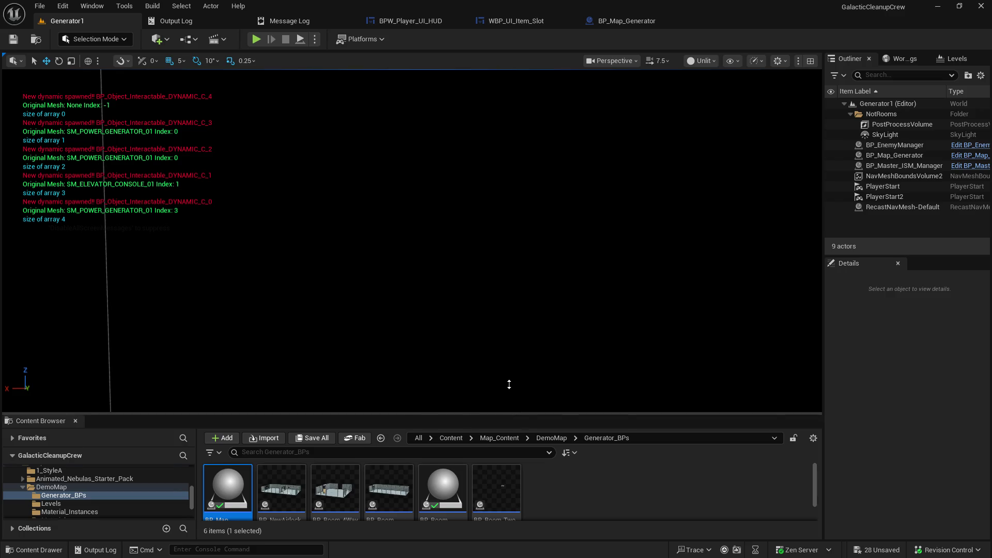
pyautogui.moveTo(509, 413); pyautogui.dragTo(508, 367)
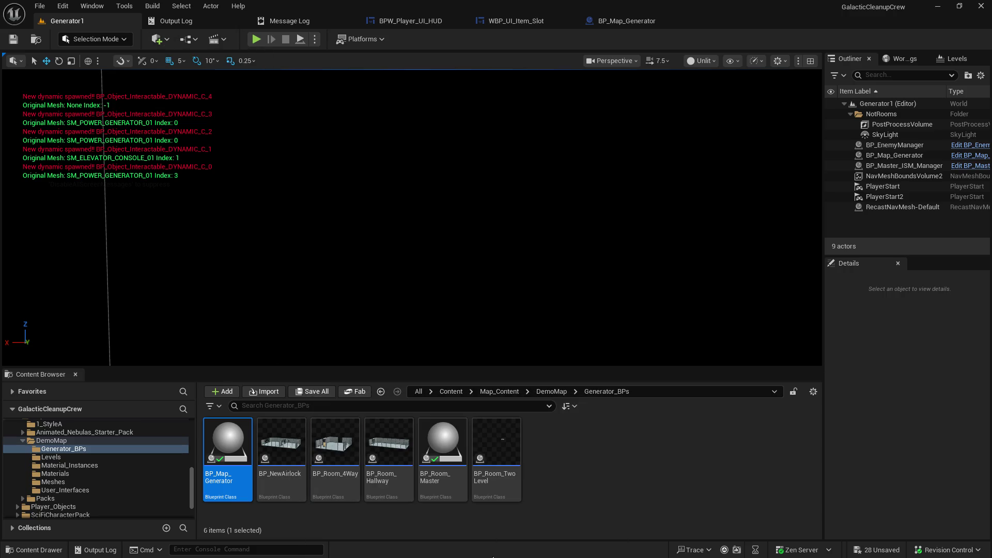
pyautogui.click(578, 462)
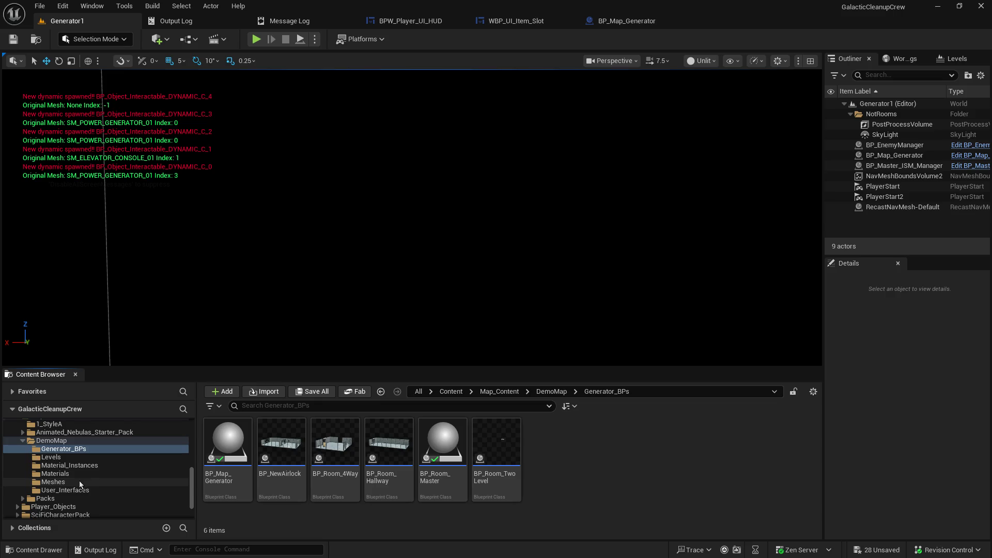
# - Browse from Levels into the 1_StyleA folder and open BP_StyleA_Room_04
pyautogui.click(68, 460)
pyautogui.scroll(2, 68, 464)
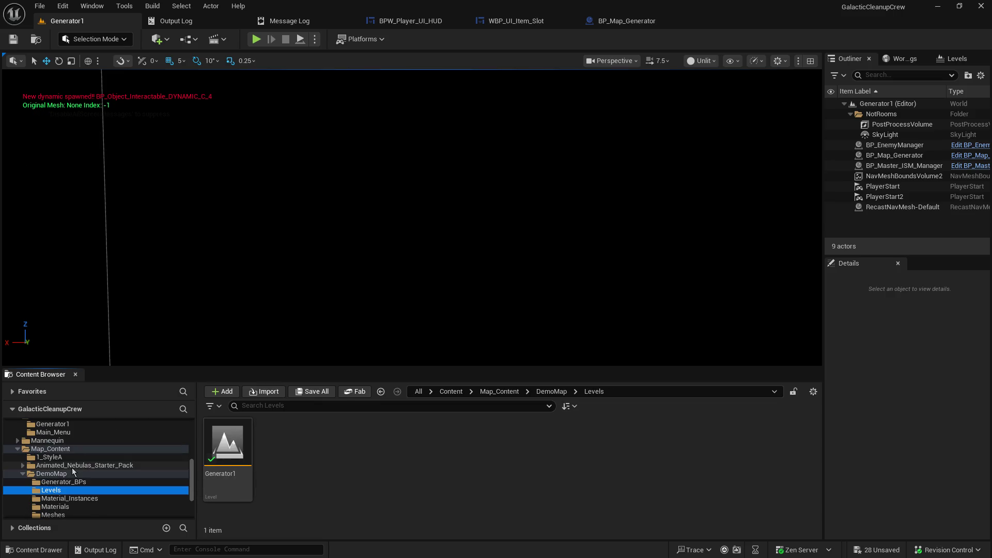
pyautogui.click(49, 457)
pyautogui.scroll(-1, 517, 496)
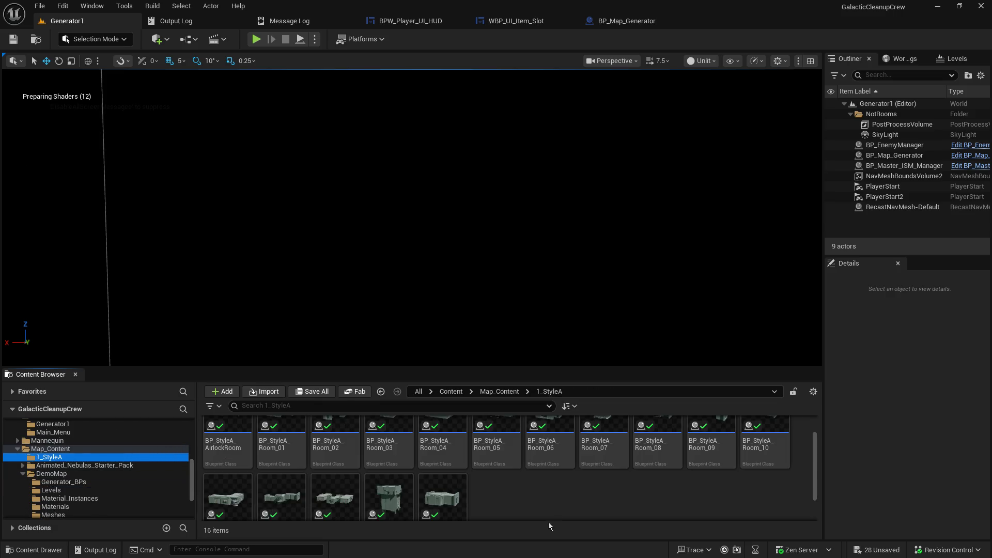
pyautogui.doubleClick(448, 436)
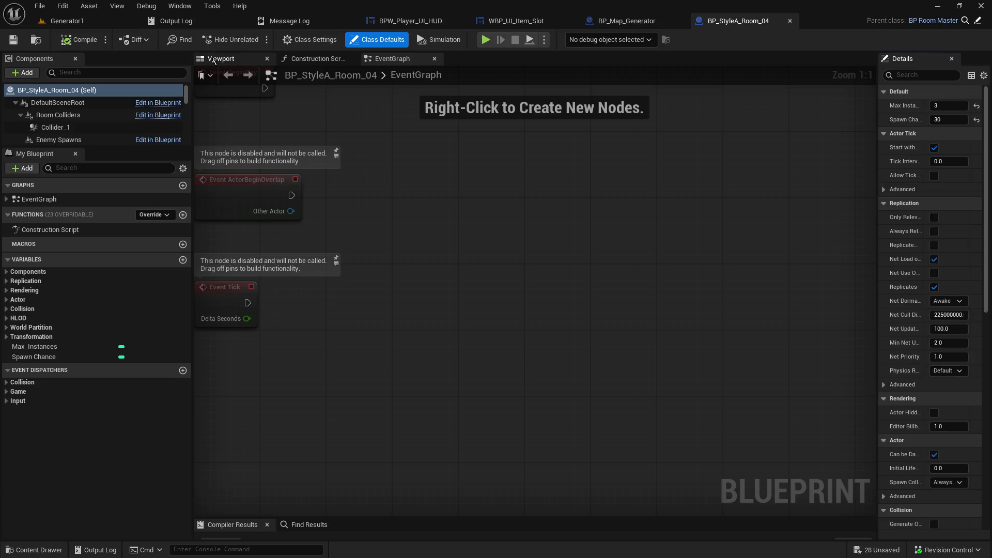
# - In the room's Viewport, inspect the door, elevator, display, pillar and potted plant meshes
pyautogui.click(216, 59)
pyautogui.moveTo(476, 229)
pyautogui.mouseDown()
pyautogui.moveTo(517, 232)
pyautogui.moveTo(517, 196)
pyautogui.moveTo(558, 191)
pyautogui.mouseUp()
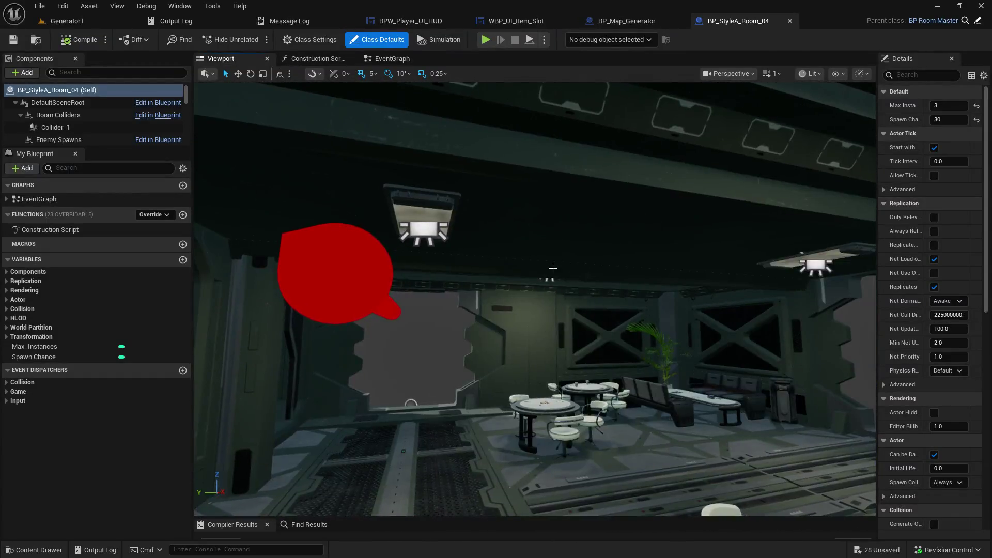
pyautogui.click(671, 309)
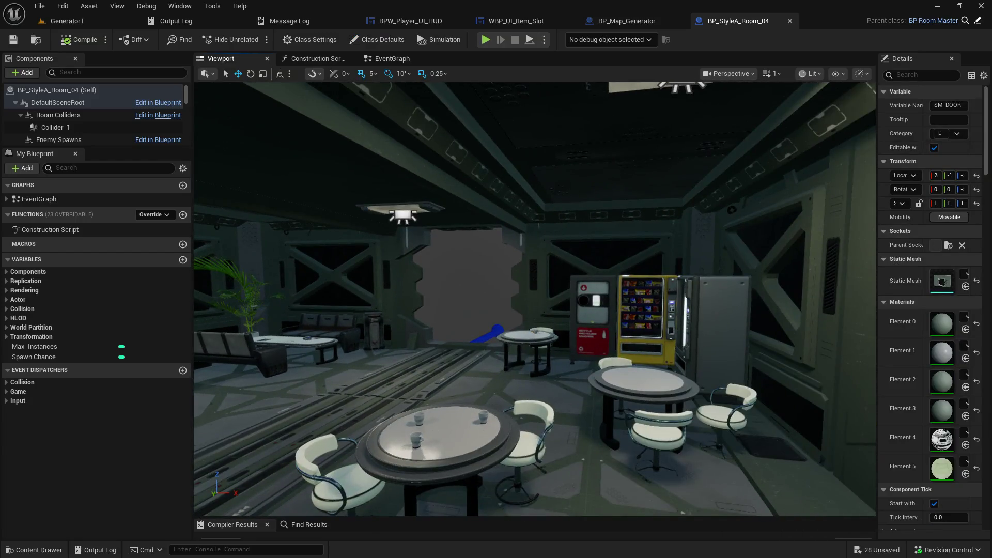
pyautogui.click(572, 379)
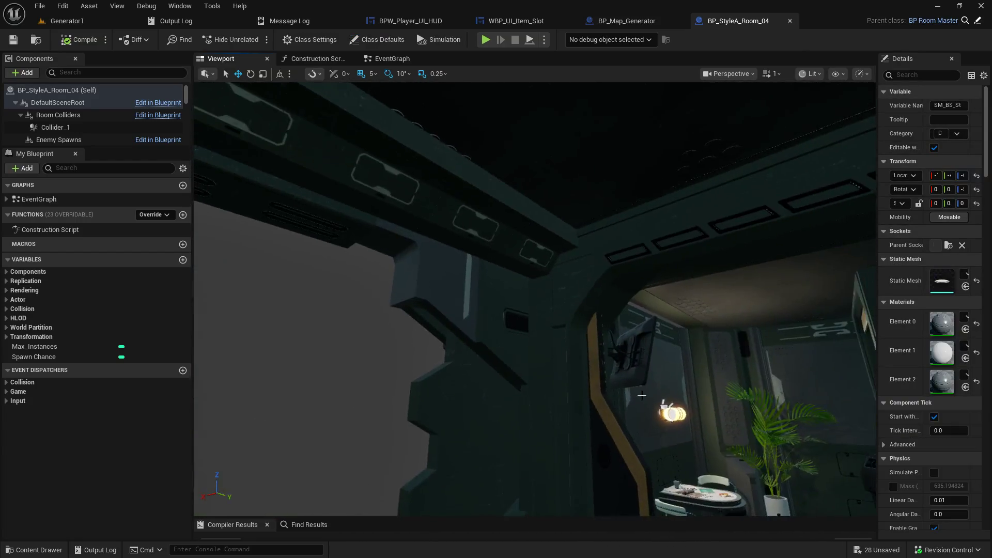
pyautogui.click(635, 395)
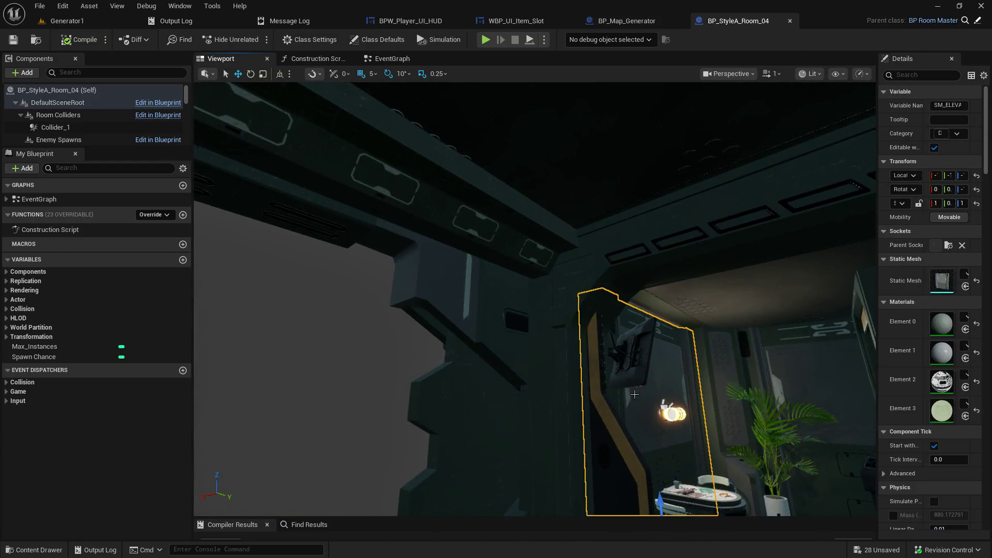
pyautogui.click(632, 369)
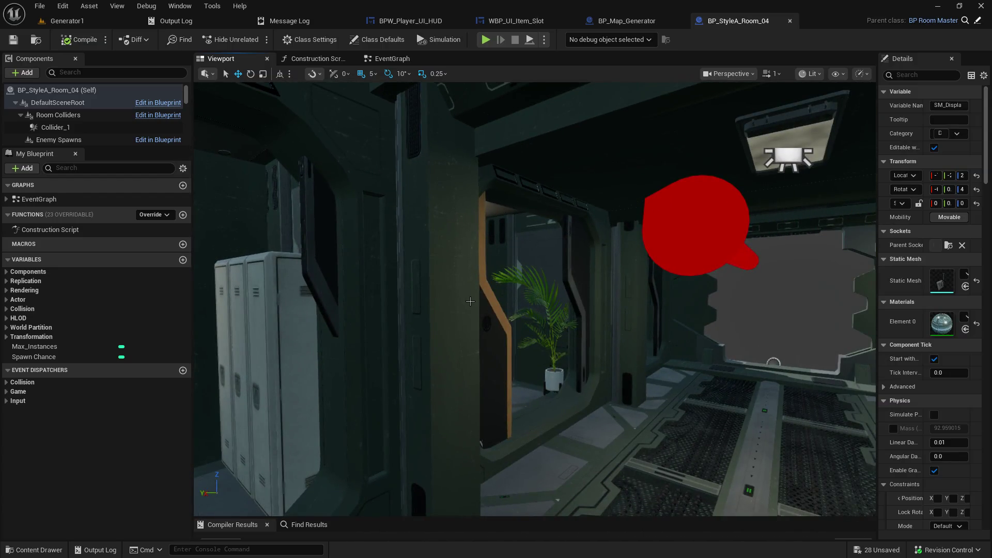
pyautogui.click(475, 317)
pyautogui.click(555, 331)
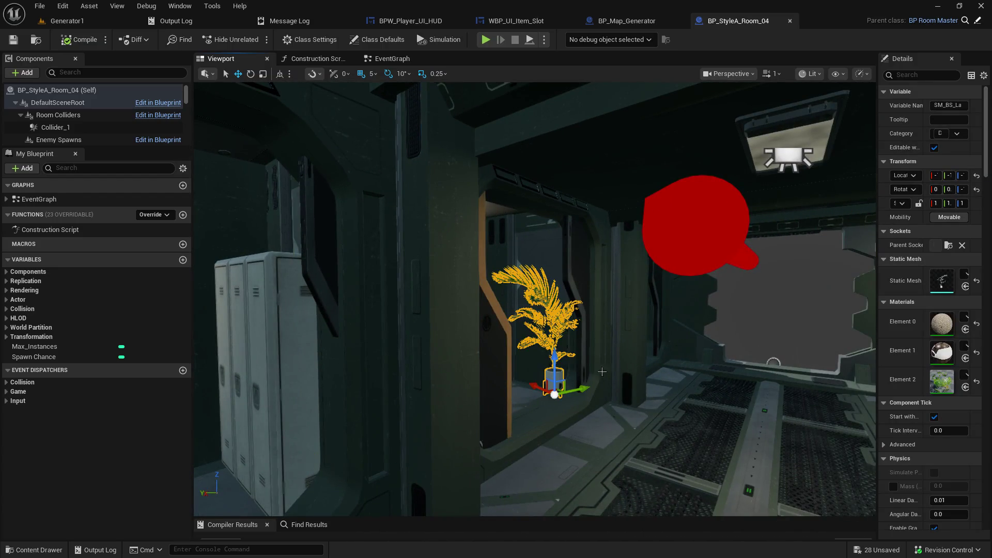
# - Orbit the camera toward the vending machines and ceiling, then return to Generator1
pyautogui.moveTo(593, 296); pyautogui.dragTo(646, 331)
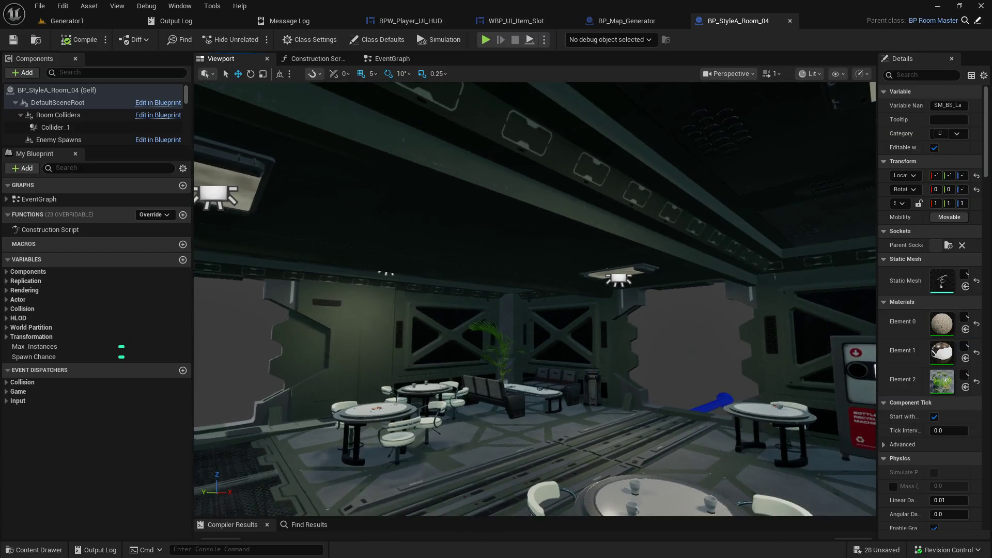
pyautogui.moveTo(412, 187); pyautogui.dragTo(465, 217)
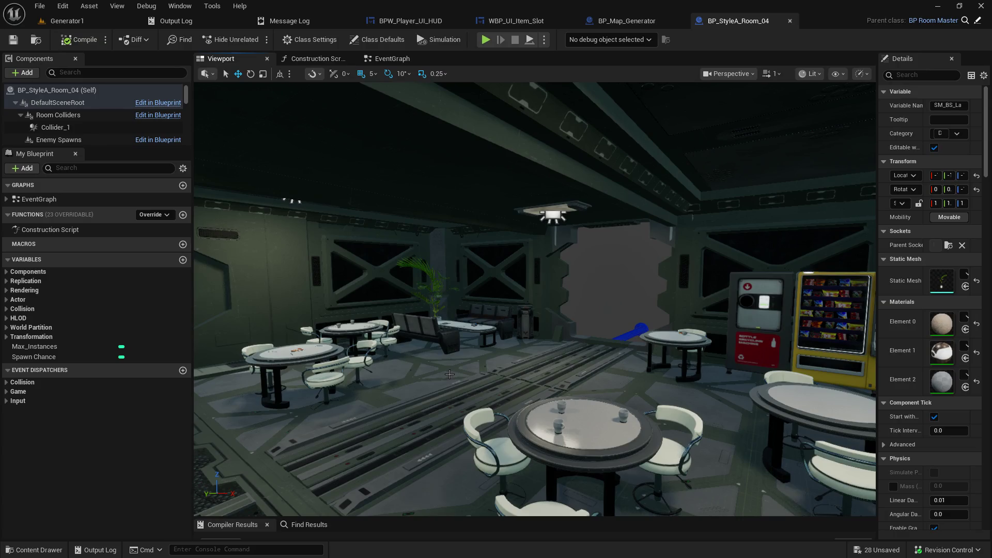
pyautogui.moveTo(456, 360)
pyautogui.mouseDown()
pyautogui.moveTo(514, 315)
pyautogui.moveTo(486, 346)
pyautogui.mouseUp()
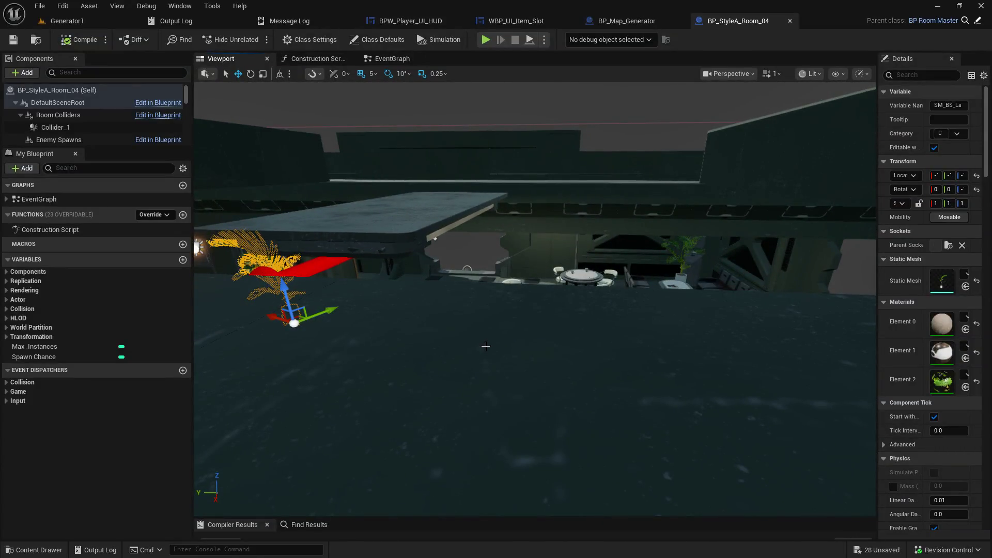
pyautogui.moveTo(467, 269)
pyautogui.mouseDown()
pyautogui.moveTo(708, 312)
pyautogui.moveTo(668, 412)
pyautogui.moveTo(713, 458)
pyautogui.moveTo(744, 450)
pyautogui.mouseUp()
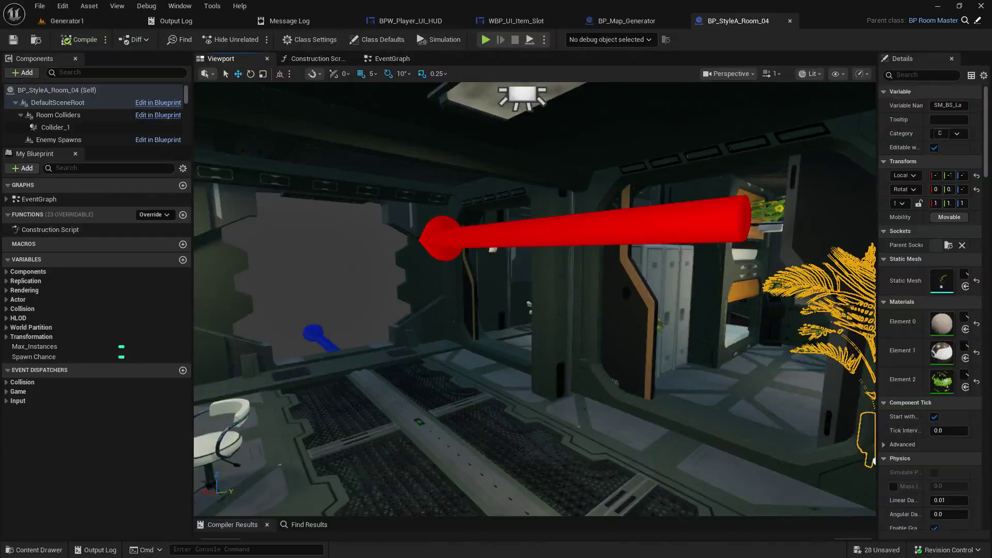
pyautogui.click(50, 23)
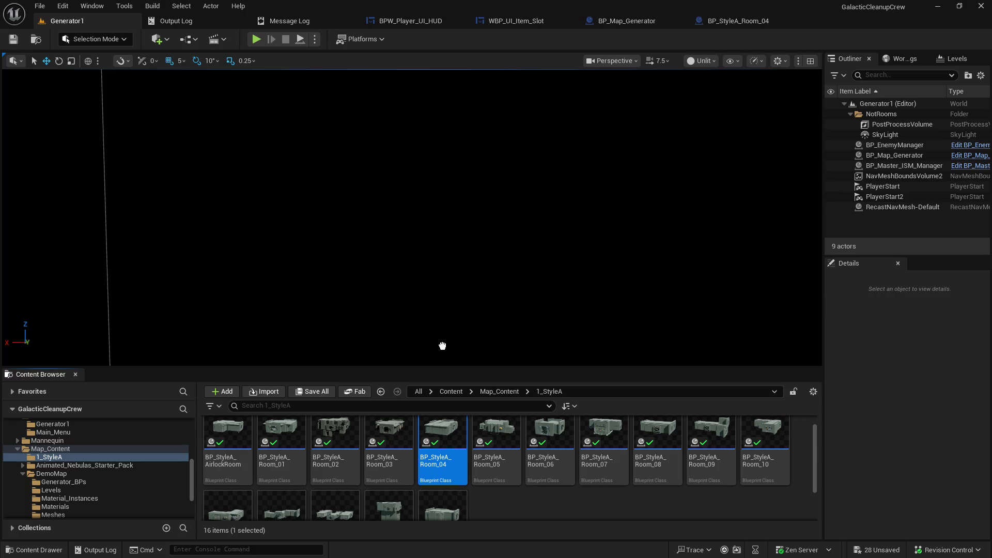
# - Drop BP_StyleA_Room_04 into the Generator1 viewport, frame it with F, and look around it
pyautogui.moveTo(442, 346); pyautogui.dragTo(442, 346)
pyautogui.press('f')
pyautogui.scroll(-2, 412, 217)
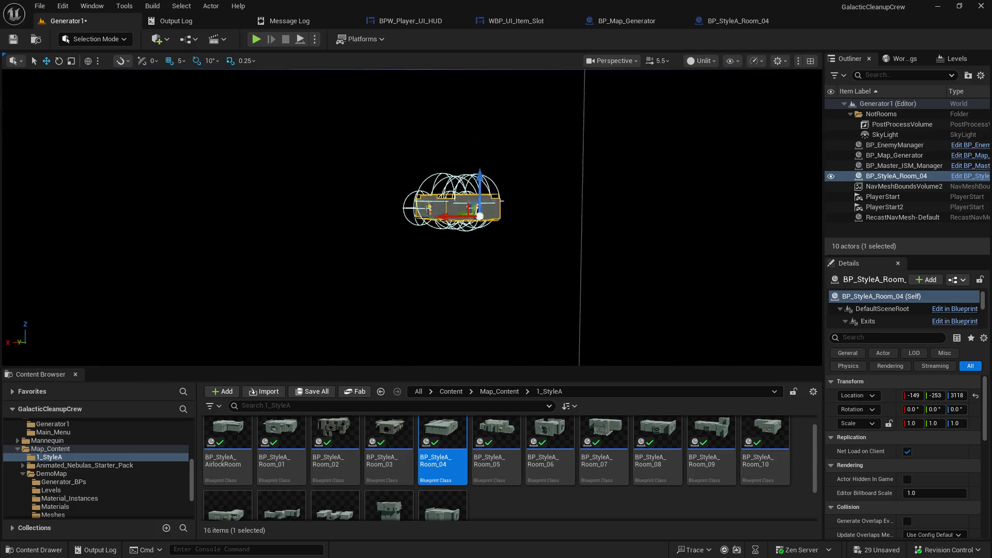
pyautogui.scroll(5, 412, 217)
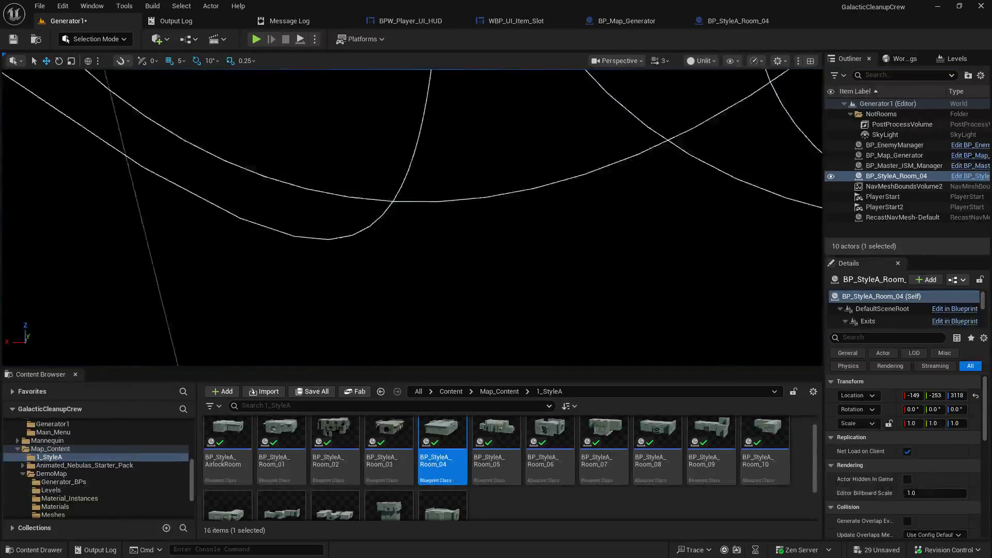
pyautogui.scroll(-1, 412, 217)
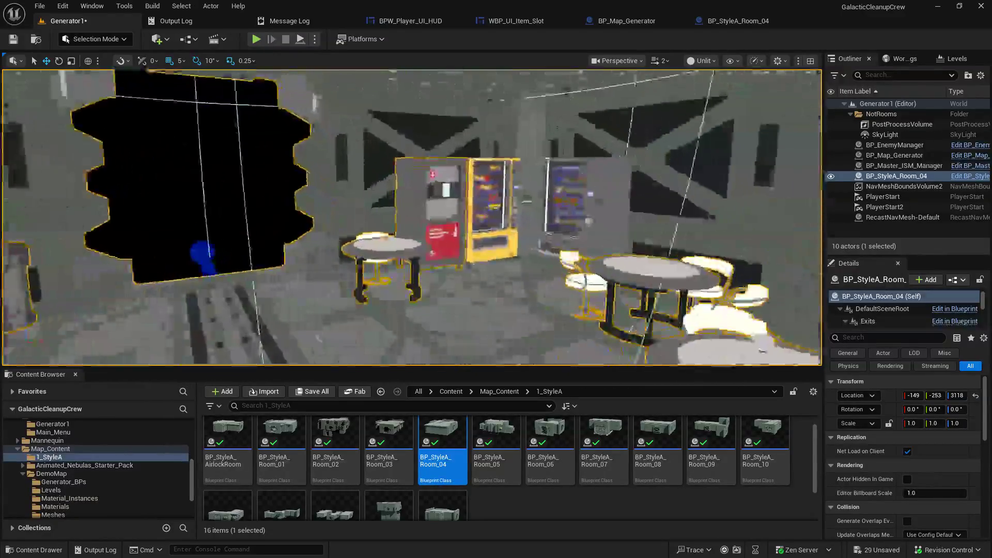
pyautogui.moveTo(411, 217); pyautogui.dragTo(95, 217)
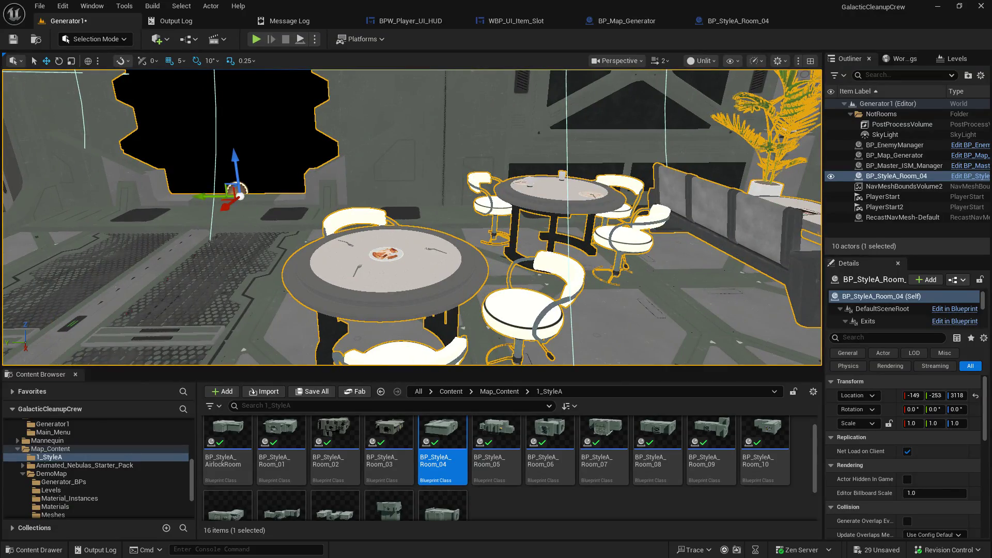
# - Frame and delete the placed room, then undo with Ctrl+Z
pyautogui.press('f')
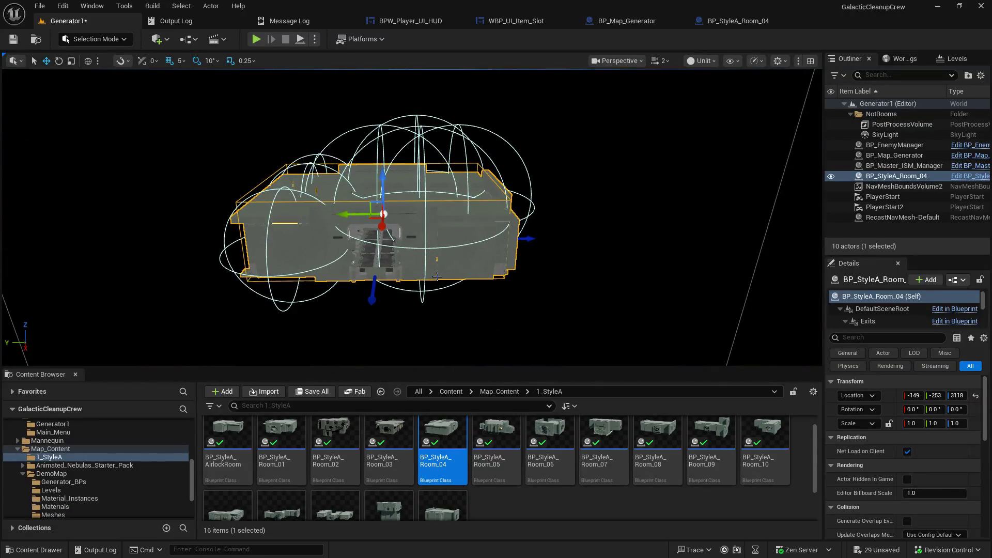
pyautogui.press('Delete')
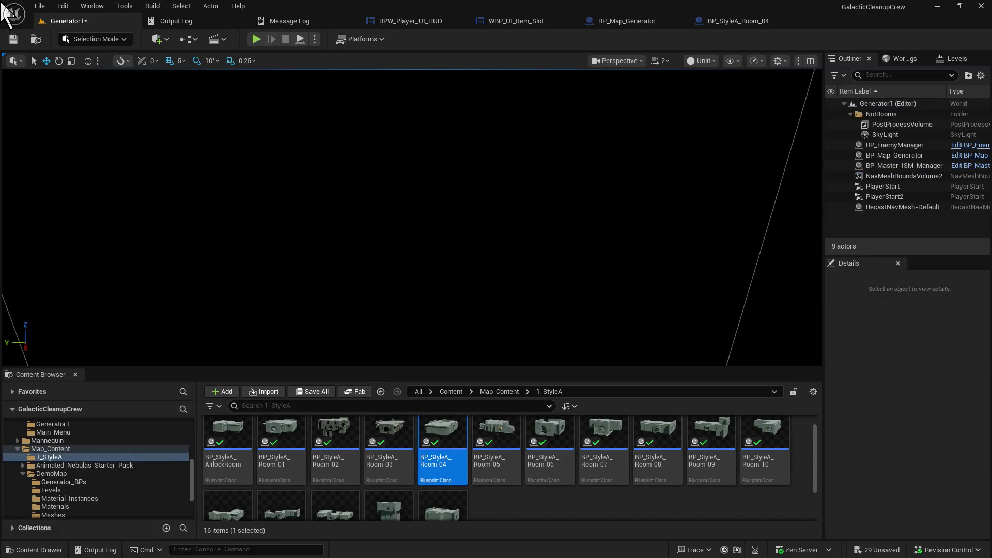
pyautogui.hotkey('ctrl', 'z')
pyautogui.hotkey('ctrl', 'z')
# - Enlarge the Content Browser, go to Characters > Core, and open BP_Master_Character
pyautogui.moveTo(176, 371); pyautogui.dragTo(183, 258)
pyautogui.scroll(3, 105, 424)
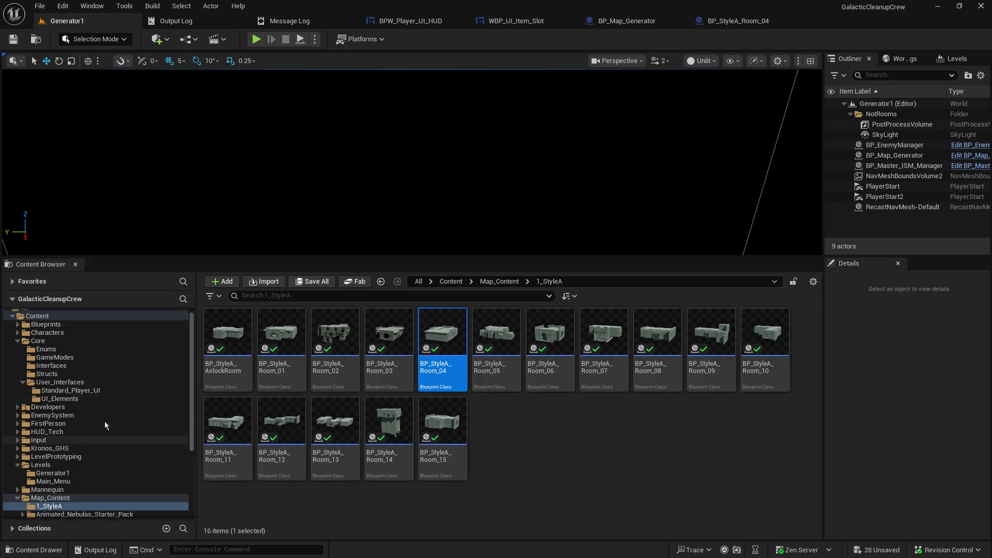
pyautogui.click(18, 338)
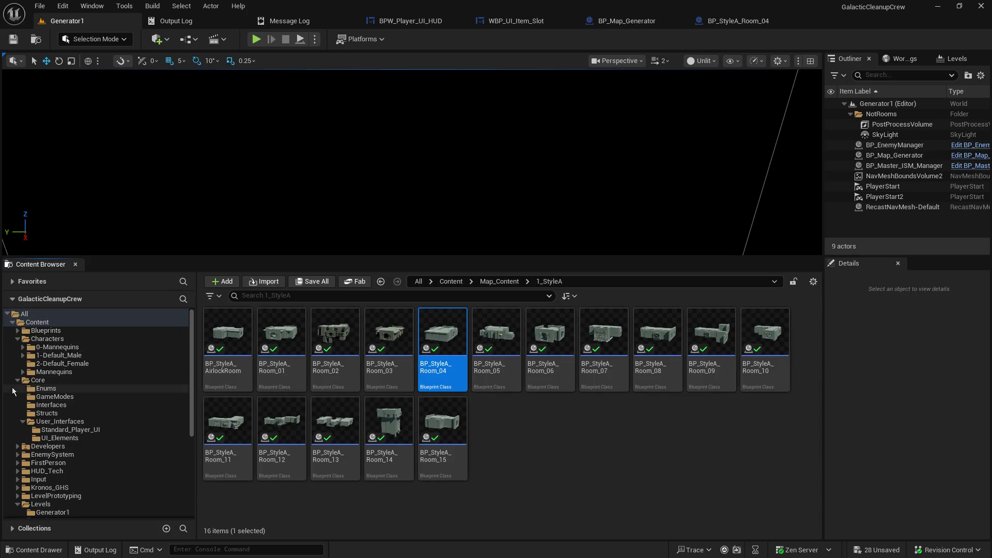
pyautogui.click(41, 339)
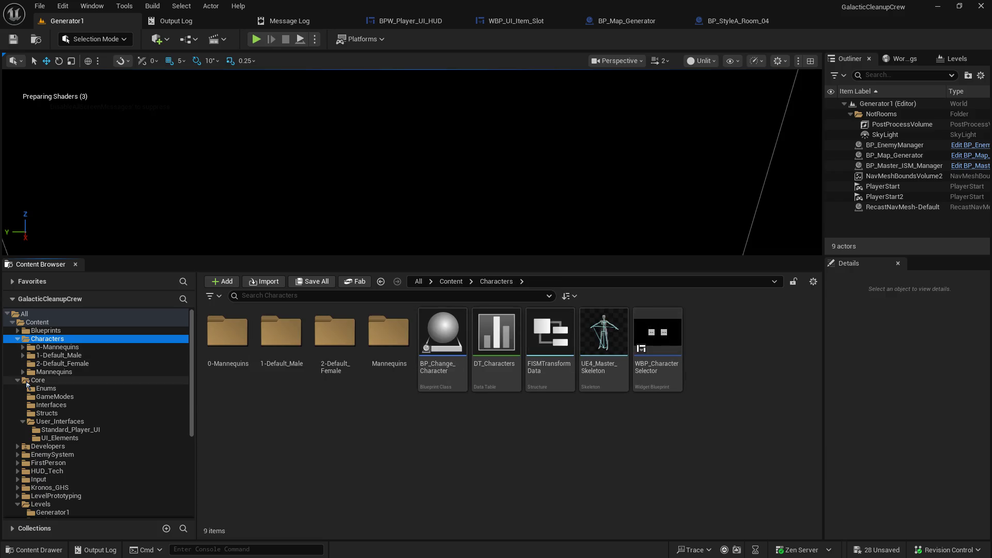
pyautogui.click(27, 383)
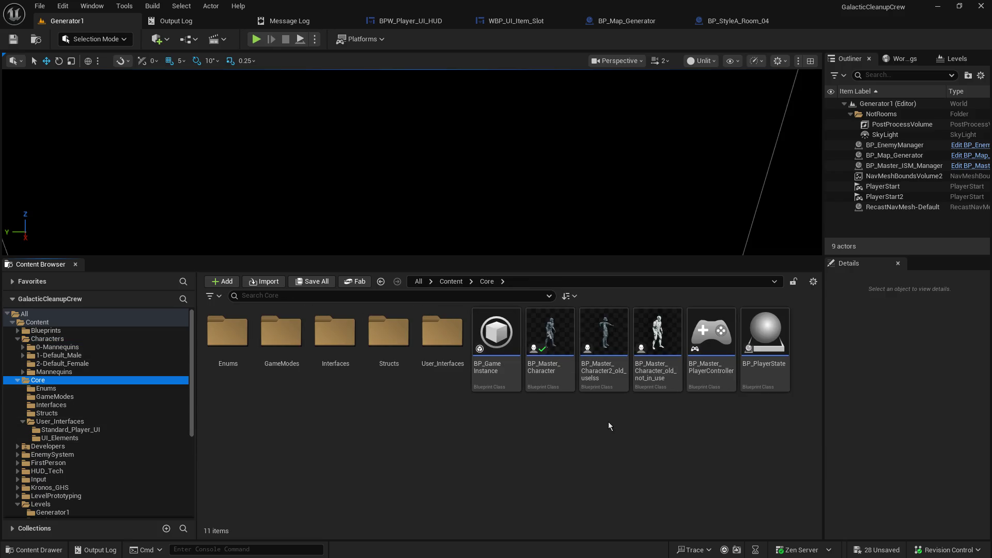
pyautogui.click(550, 339)
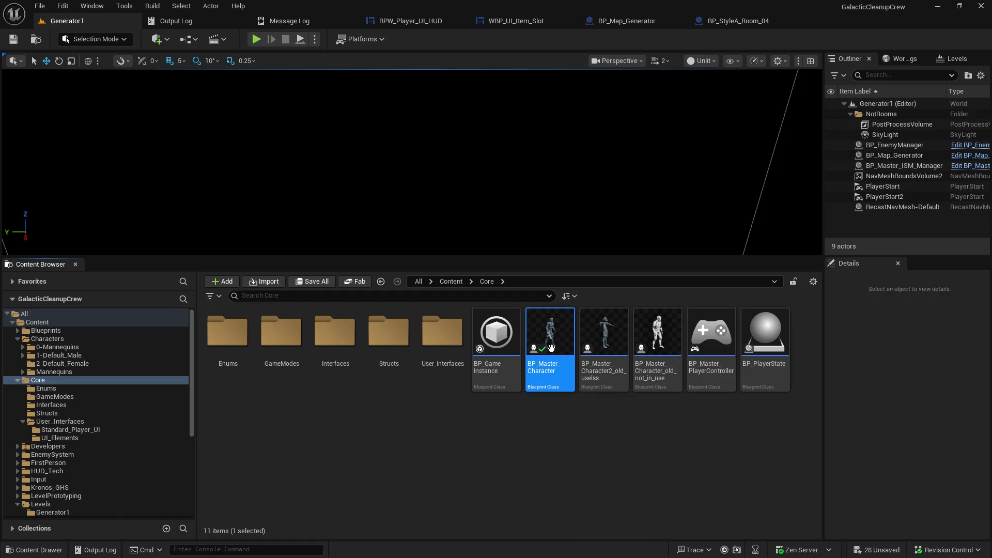
pyautogui.doubleClick(550, 341)
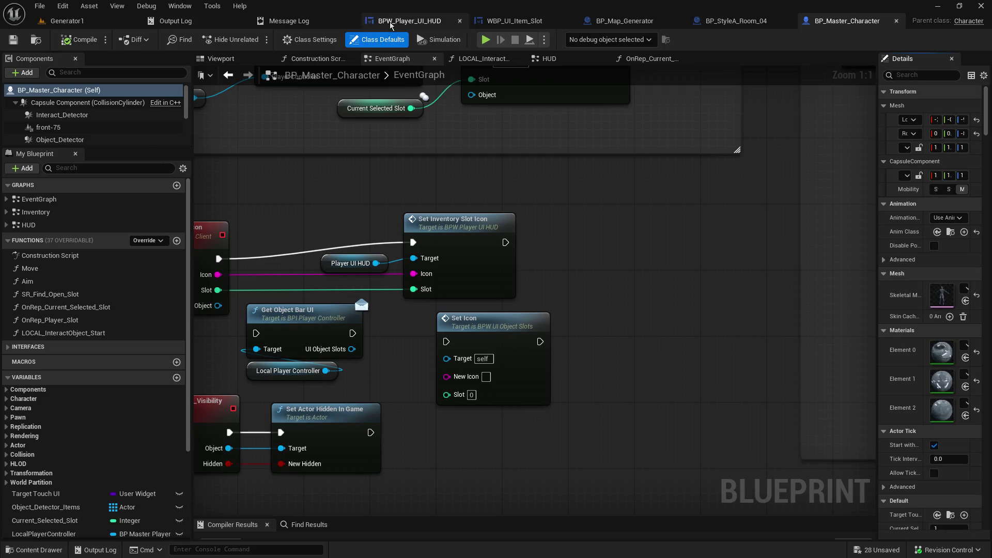
# - Orbit BP_Master_Character in its viewport and select the gun in its hand
pyautogui.click(221, 59)
pyautogui.scroll(5, 534, 299)
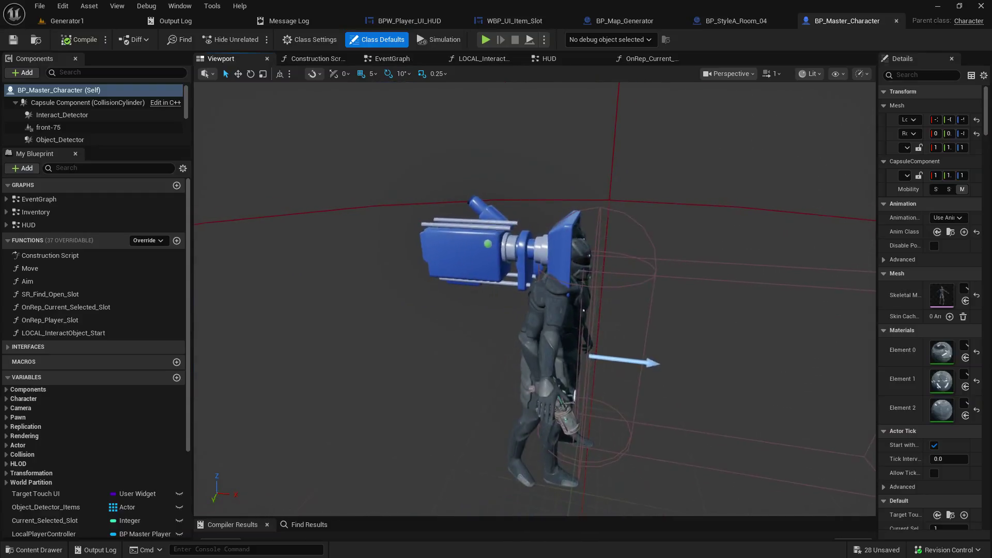
pyautogui.moveTo(535, 298)
pyautogui.mouseDown()
pyautogui.moveTo(490, 292)
pyautogui.moveTo(522, 294)
pyautogui.mouseUp()
pyautogui.scroll(4, 521, 295)
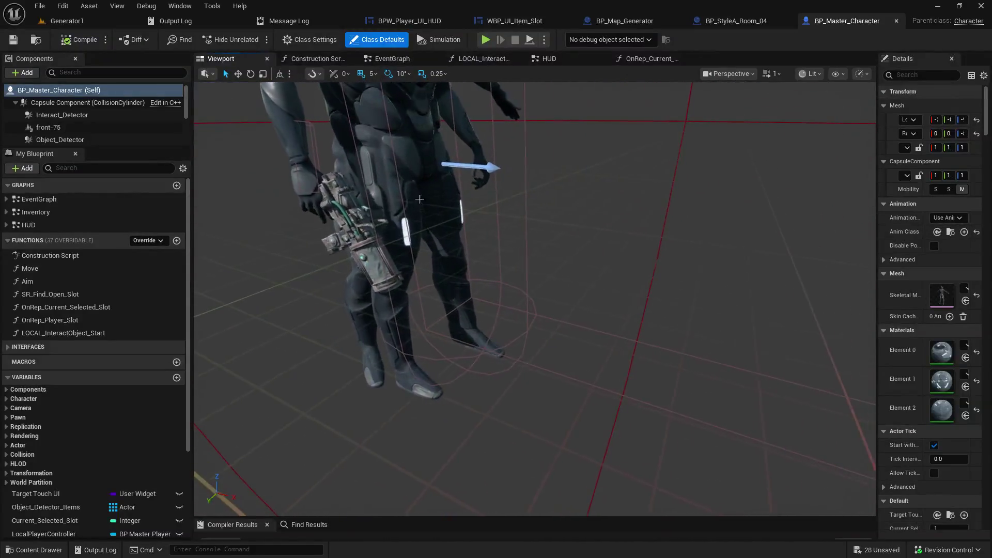
pyautogui.click(371, 263)
pyautogui.moveTo(371, 263)
pyautogui.mouseDown()
pyautogui.moveTo(465, 267)
pyautogui.moveTo(412, 284)
pyautogui.mouseUp()
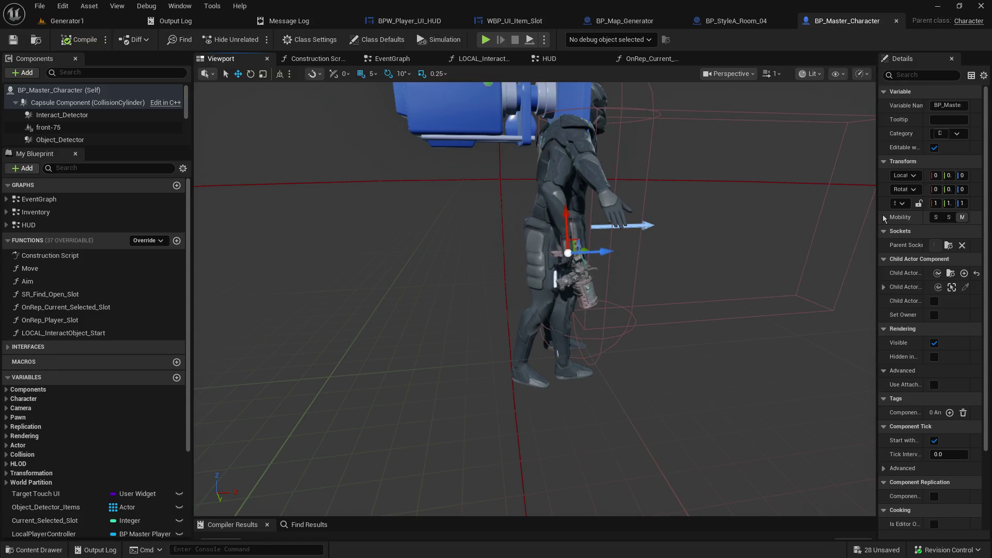
# - Widen the Details panel, then view the EventGraph and the Construction Script graph
pyautogui.moveTo(878, 216); pyautogui.dragTo(747, 215)
pyautogui.moveTo(568, 310); pyautogui.dragTo(568, 88)
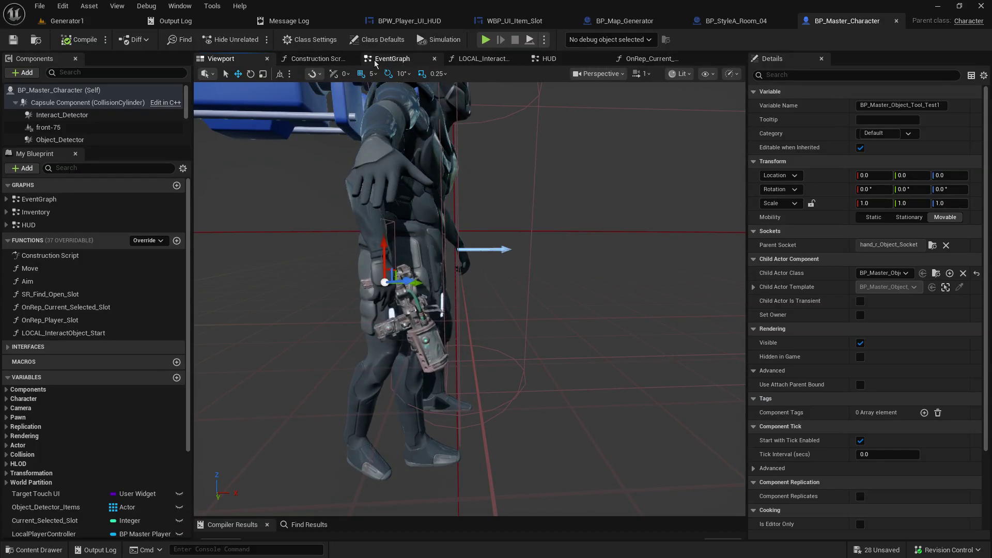
pyautogui.click(392, 58)
pyautogui.click(327, 60)
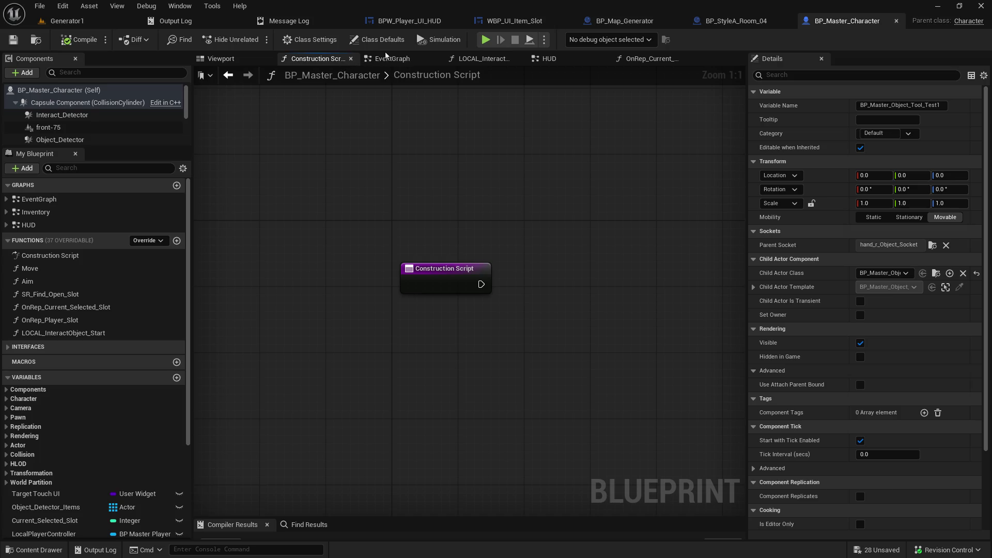
# - Review the EventGraph's BeginPlay and game-instance nodes, then return to the character's 3D viewport
pyautogui.click(392, 59)
pyautogui.scroll(-5, 493, 457)
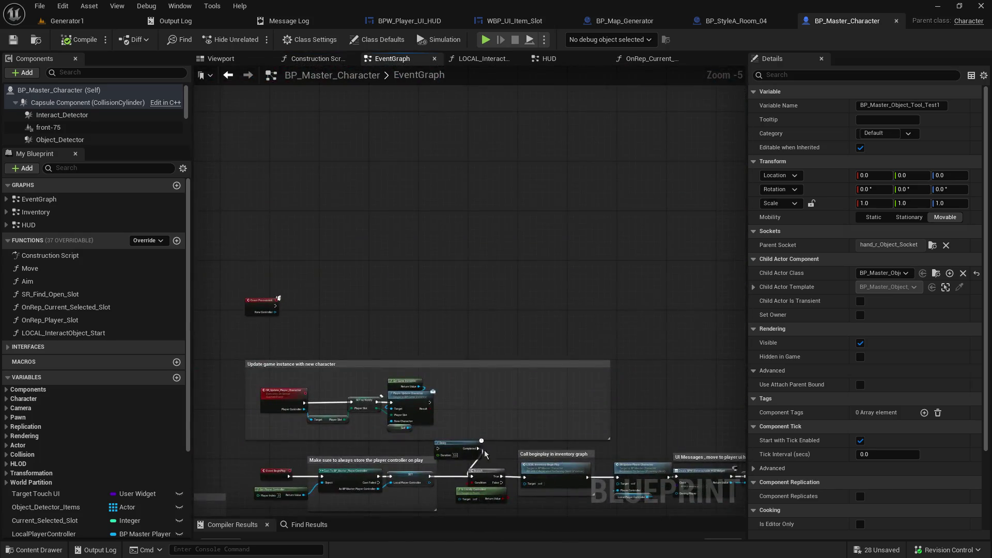
pyautogui.scroll(3, 340, 363)
pyautogui.moveTo(499, 323)
pyautogui.mouseDown()
pyautogui.moveTo(499, 289)
pyautogui.moveTo(443, 109)
pyautogui.mouseUp()
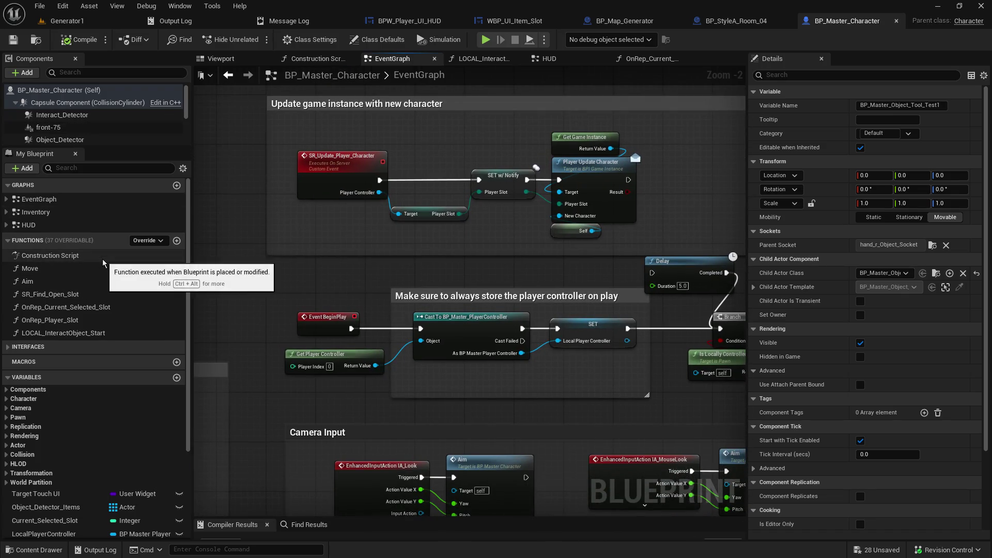
pyautogui.scroll(-3, 103, 269)
pyautogui.scroll(3, 103, 269)
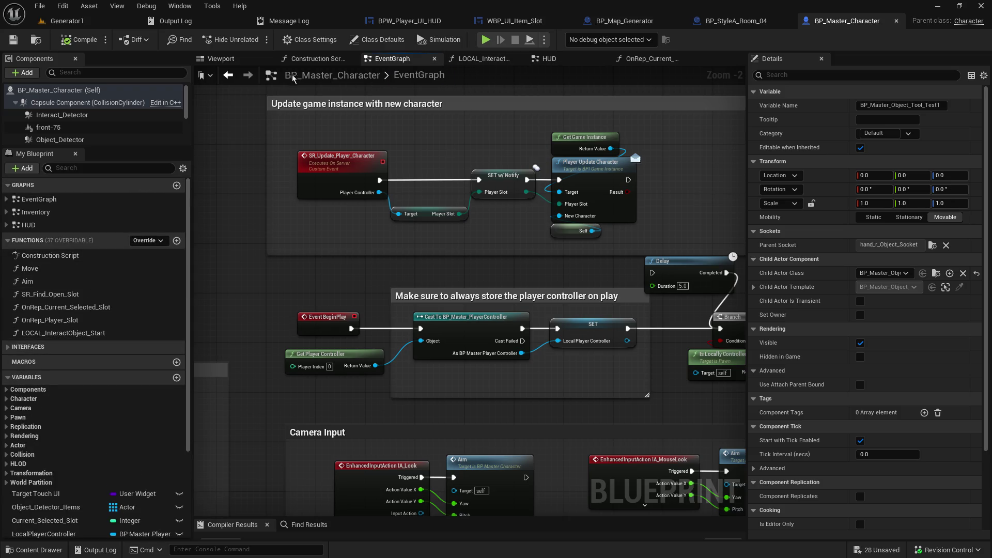
pyautogui.click(248, 61)
pyautogui.scroll(-2, 103, 290)
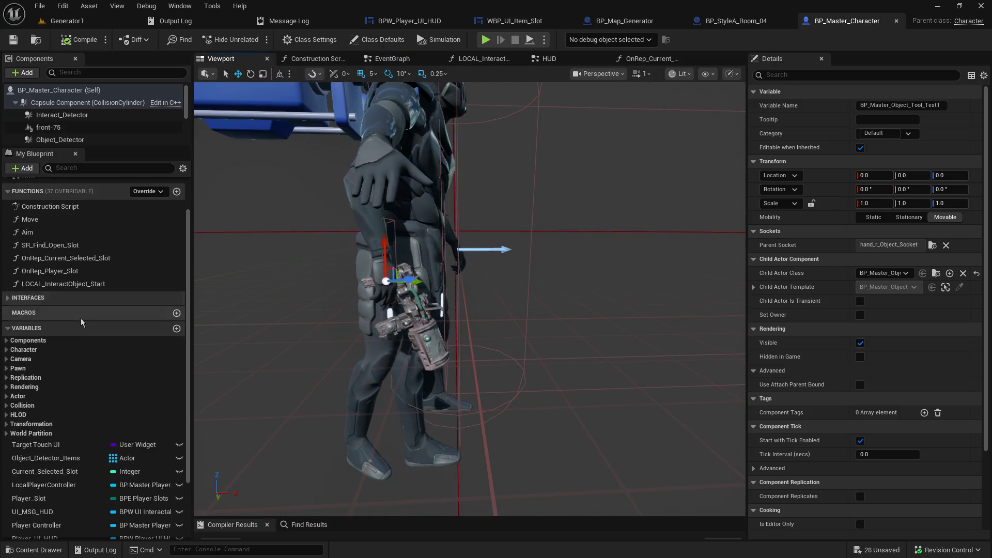
# - Expand the Components list, inspect Mesh and FirstPersonMesh, and browse to the SK_SciFiWarrior asset
pyautogui.scroll(2, 103, 303)
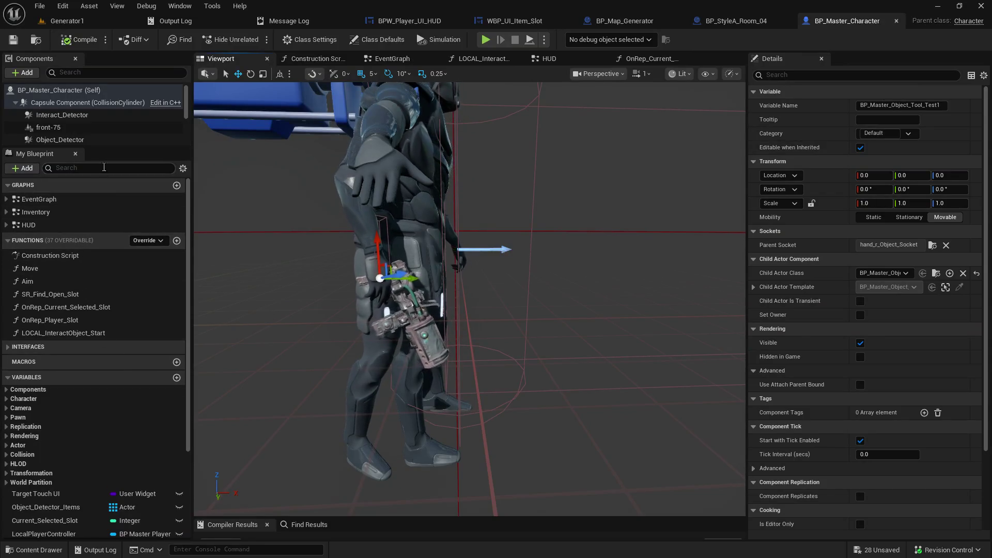
pyautogui.moveTo(113, 155); pyautogui.dragTo(112, 331)
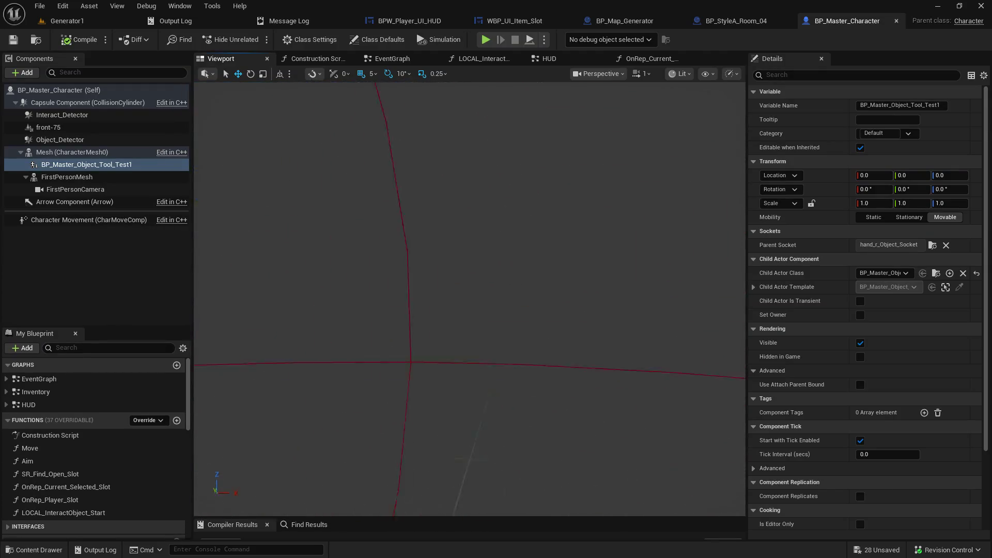
pyautogui.moveTo(465, 232); pyautogui.dragTo(521, 192)
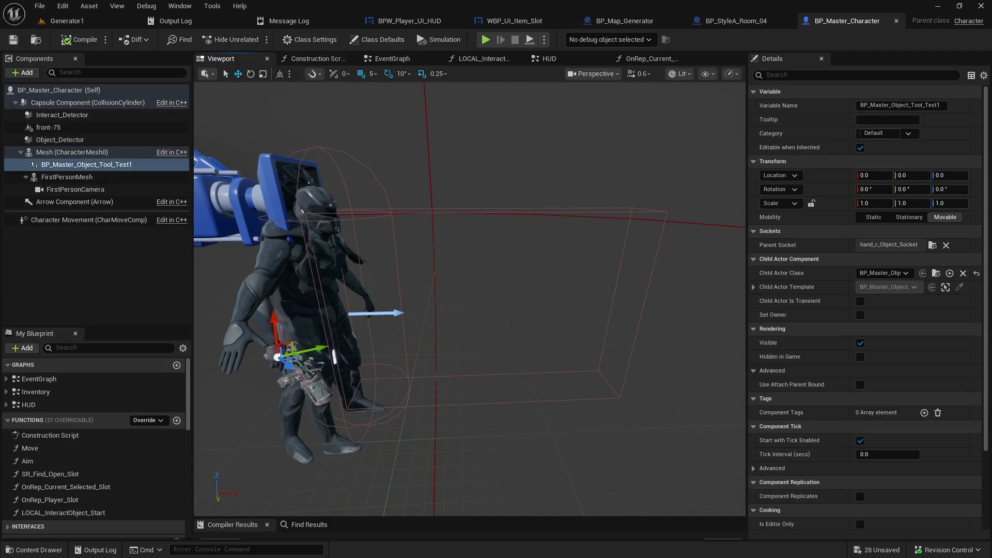
pyautogui.click(260, 311)
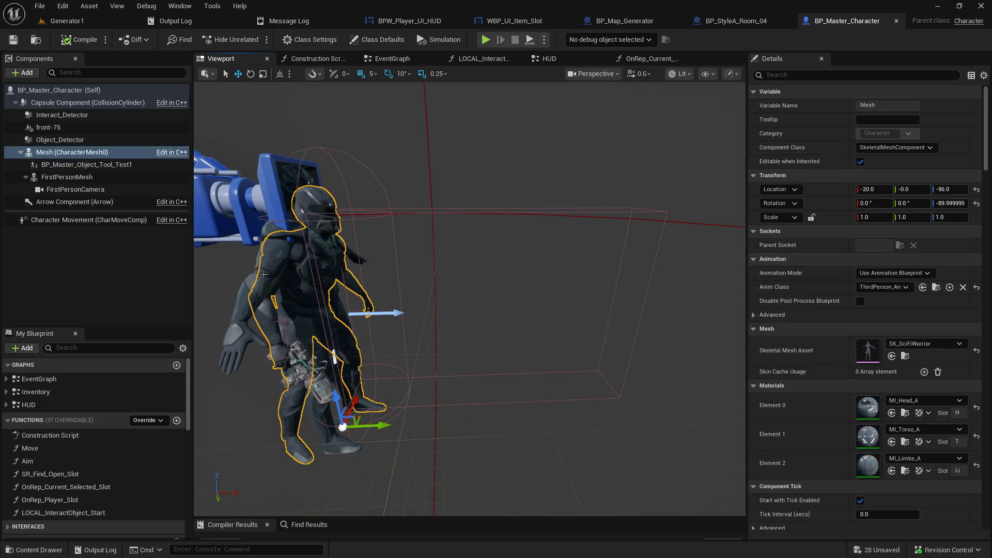
pyautogui.click(254, 293)
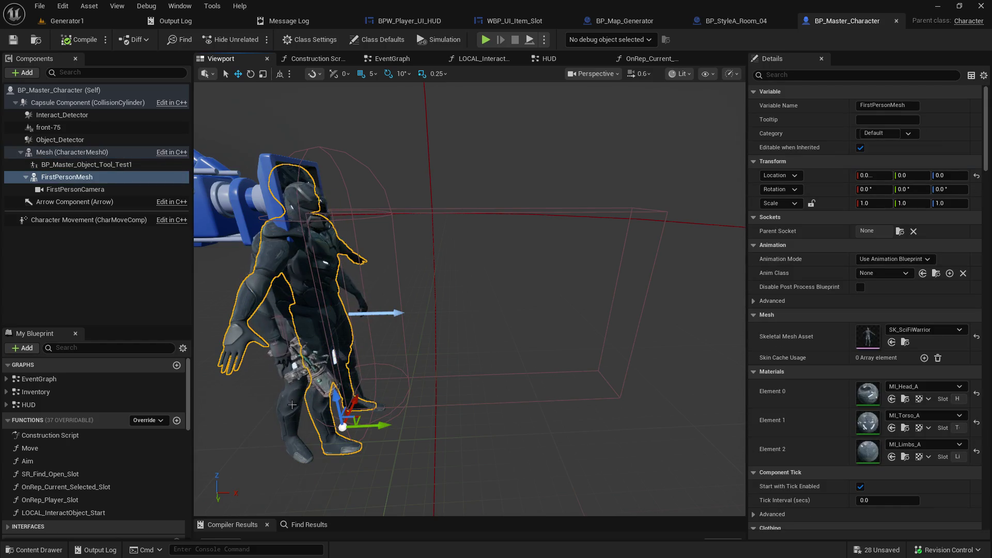
pyautogui.click(292, 405)
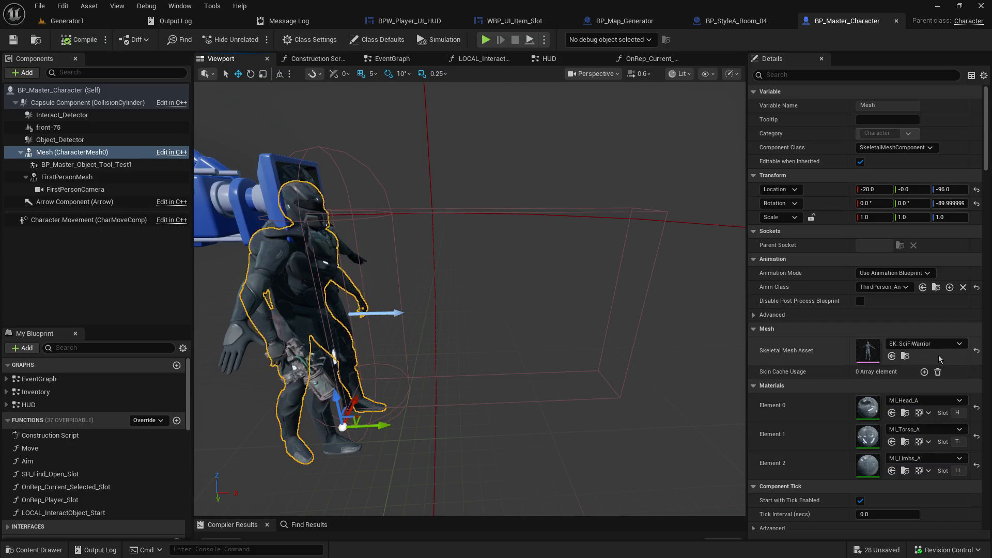
pyautogui.click(906, 356)
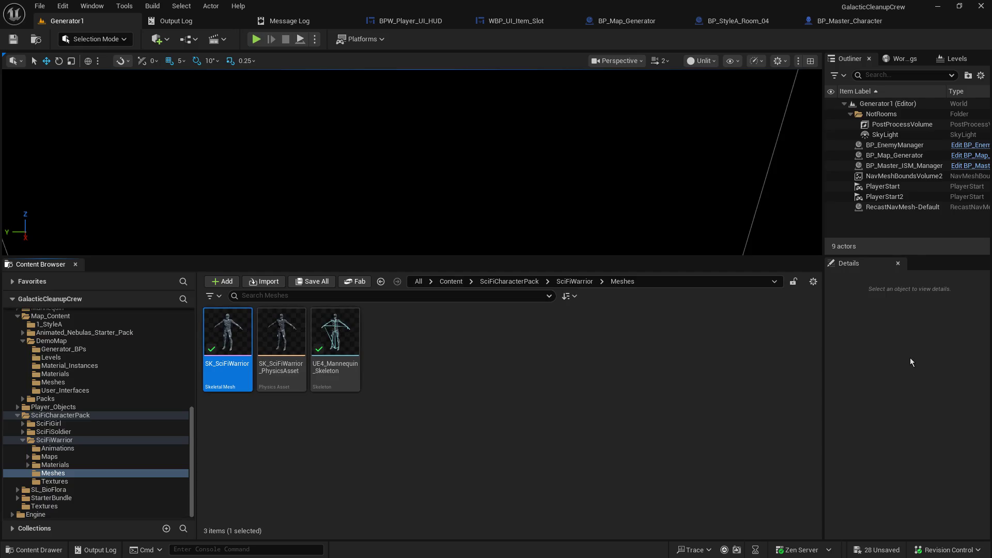
# - Open the SK_SciFiWarrior skeletal mesh to inspect it, then close its editor
pyautogui.moveTo(739, 256); pyautogui.dragTo(739, 344)
pyautogui.doubleClick(248, 425)
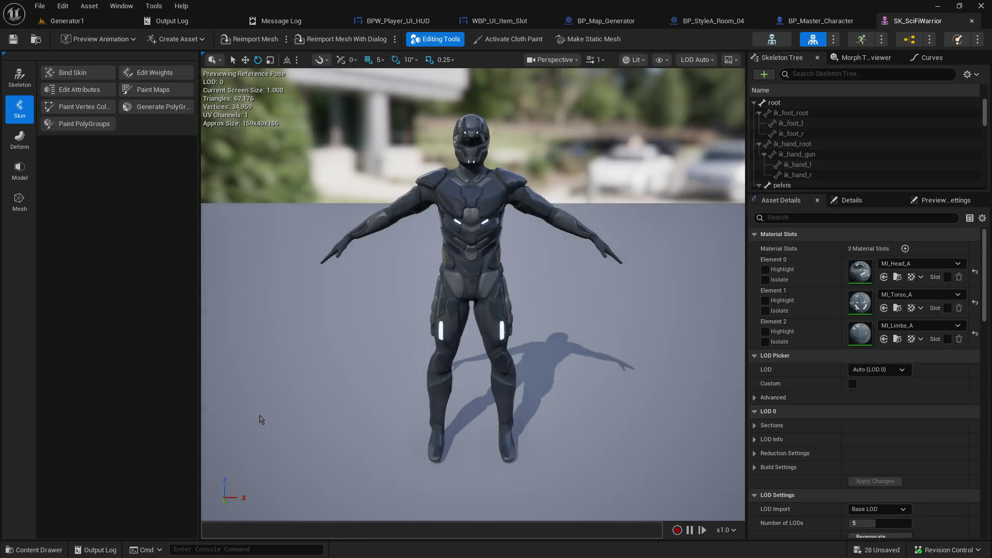
pyautogui.click(971, 20)
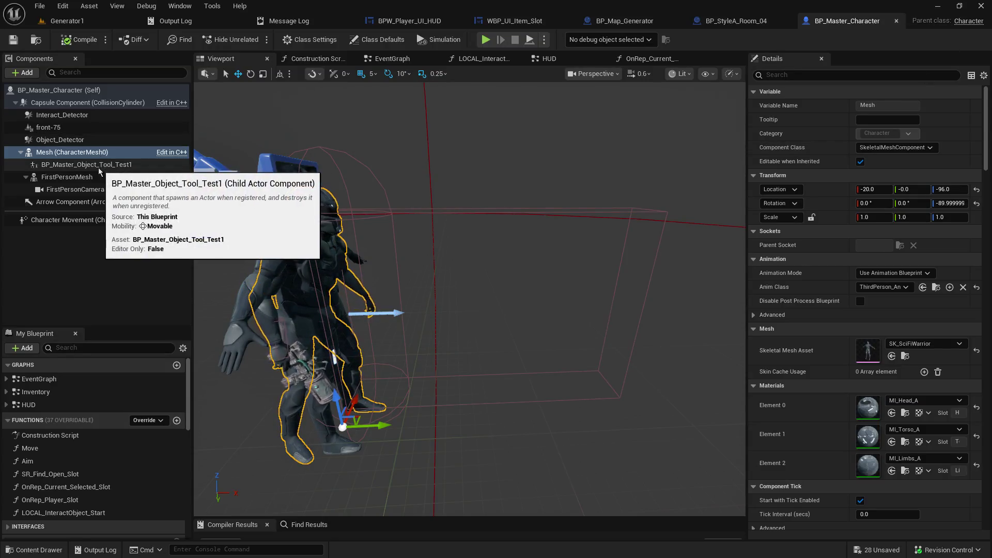
# - Remove the BP_Master_Object_Tool_Test1 child actor from the character's components
pyautogui.click(119, 165)
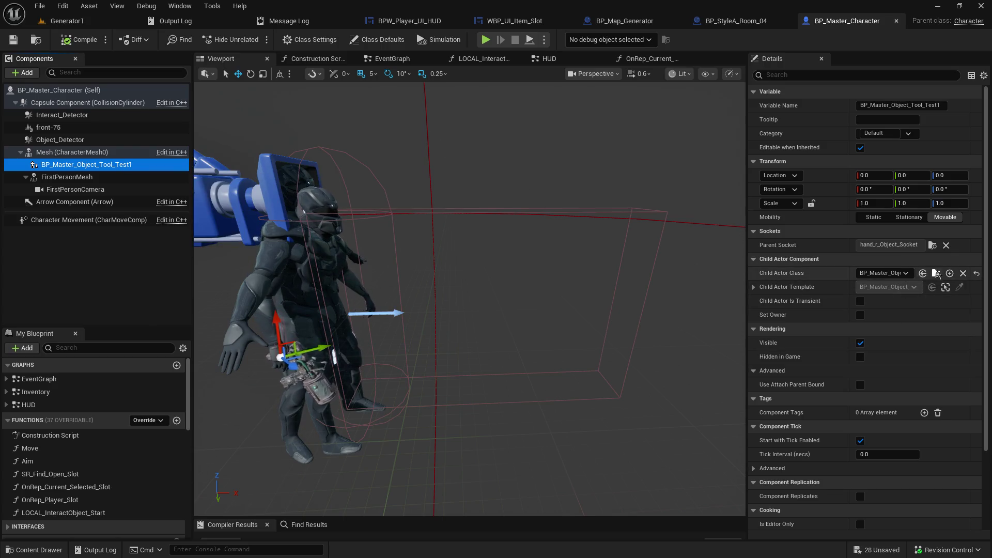
pyautogui.click(936, 273)
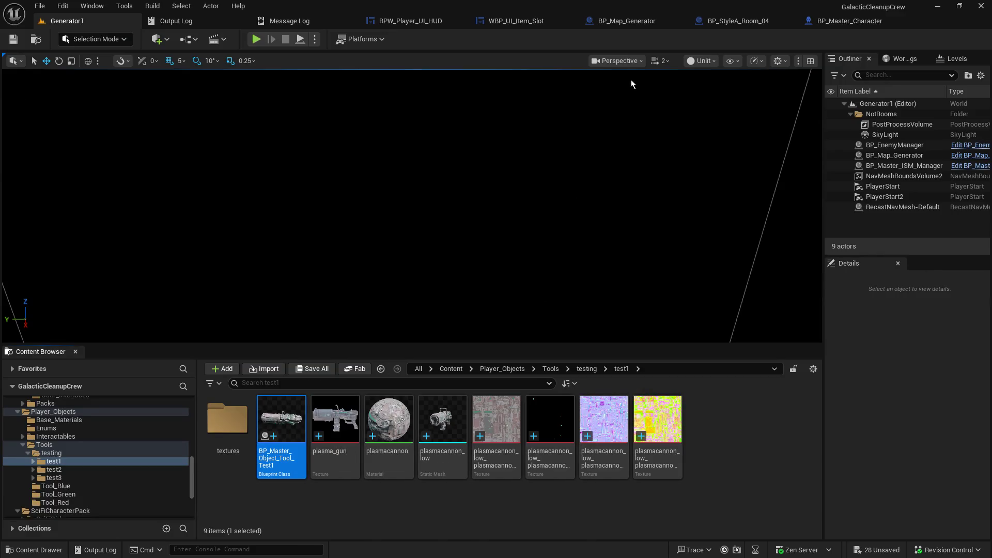
pyautogui.click(863, 25)
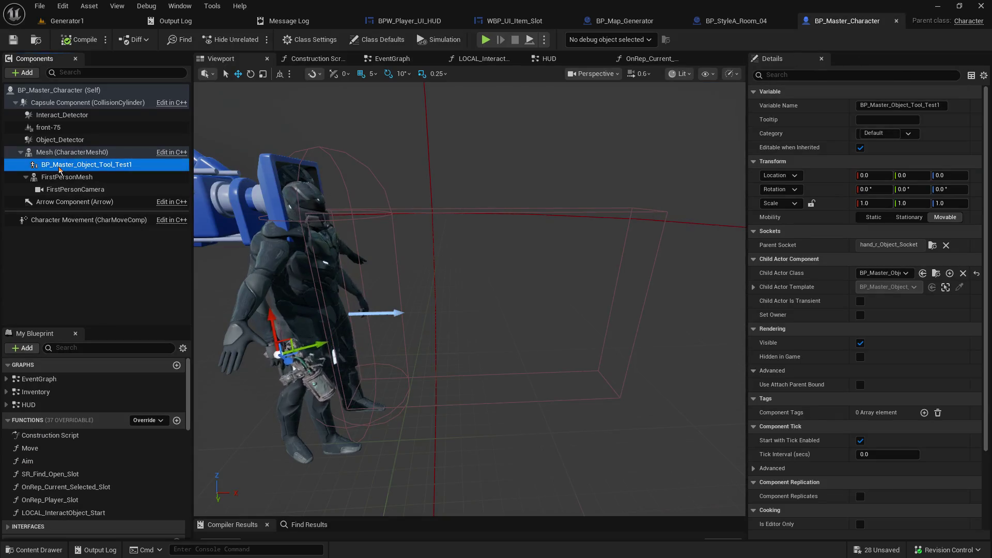
pyautogui.press('Delete')
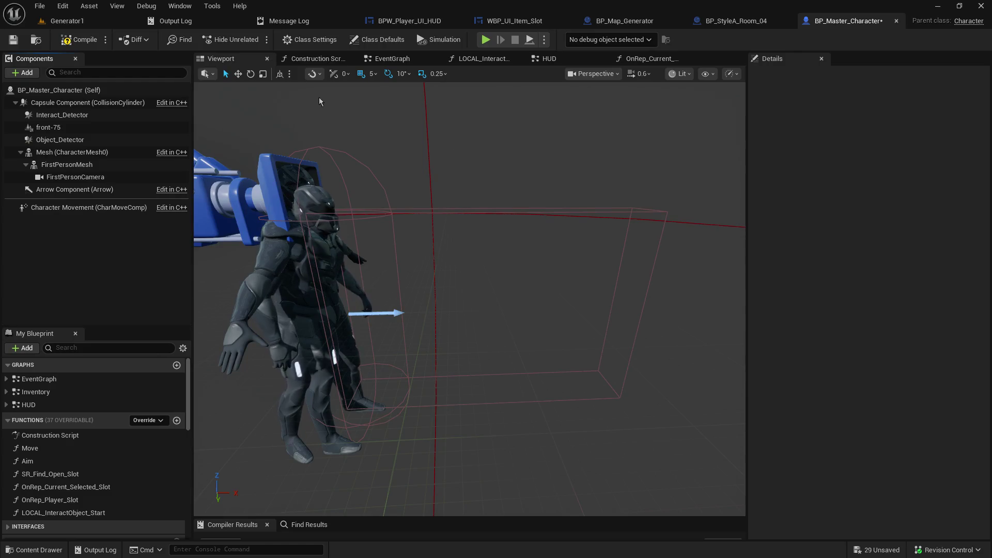
# - Save BP_Master_Character
pyautogui.click(22, 45)
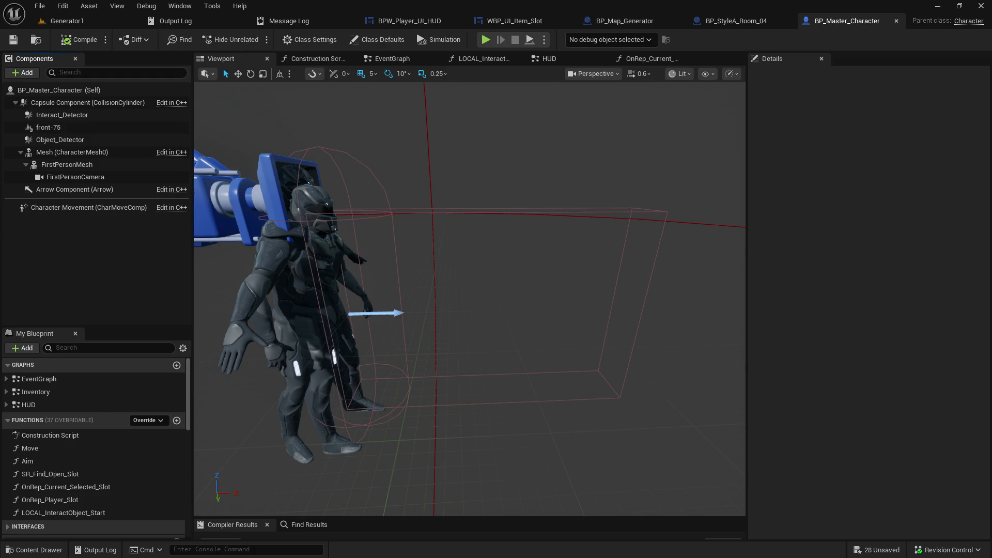
# - Switch to the Generator1 level and browse to the DemoMap Levels' Main_Menu folder
pyautogui.moveTo(613, 341); pyautogui.dragTo(444, 343)
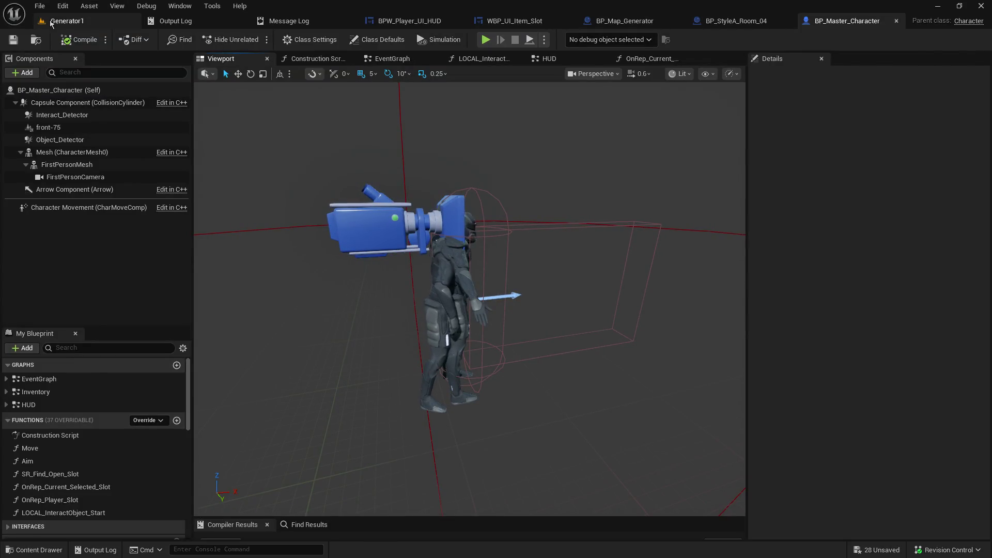
pyautogui.click(68, 20)
pyautogui.moveTo(217, 344); pyautogui.dragTo(217, 312)
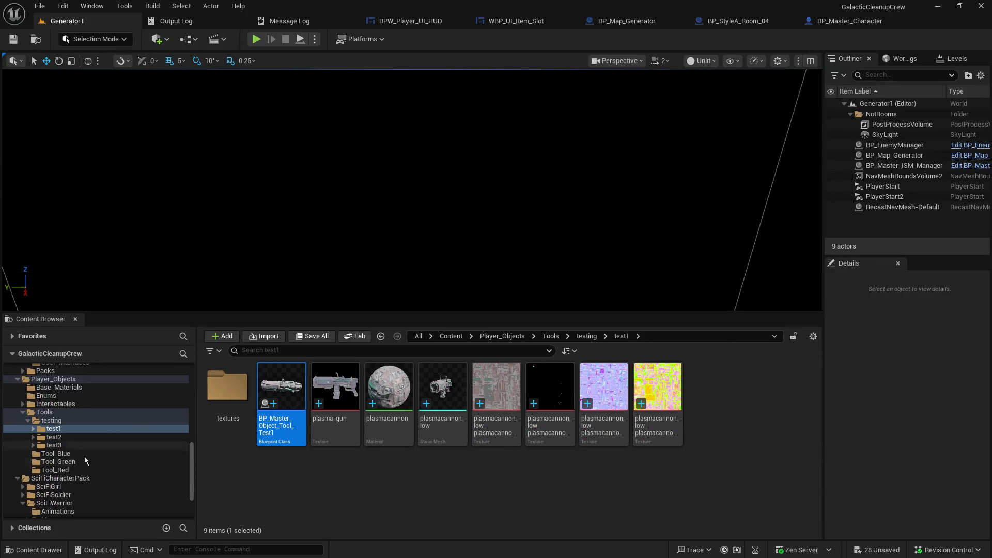
pyautogui.scroll(5, 87, 455)
pyautogui.click(67, 412)
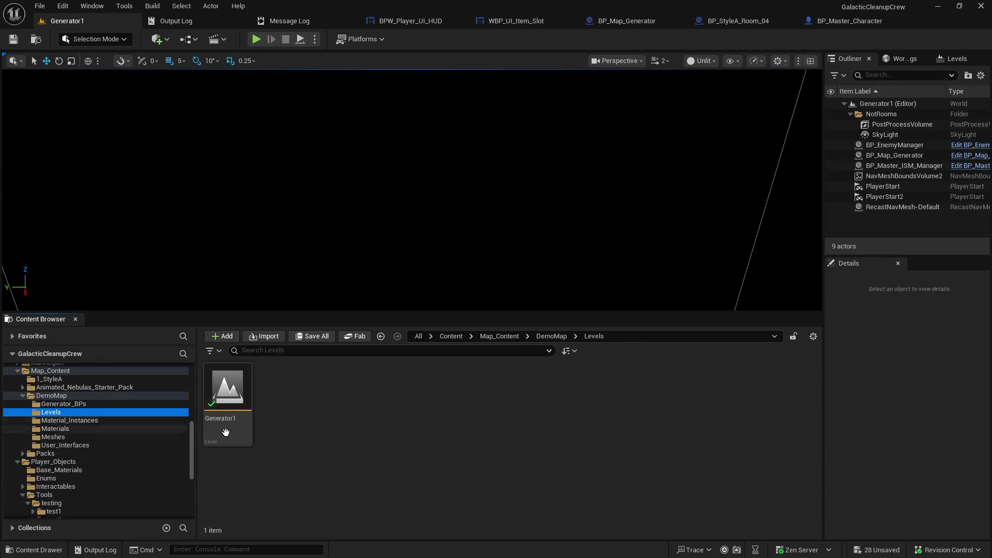
pyautogui.scroll(7, 115, 445)
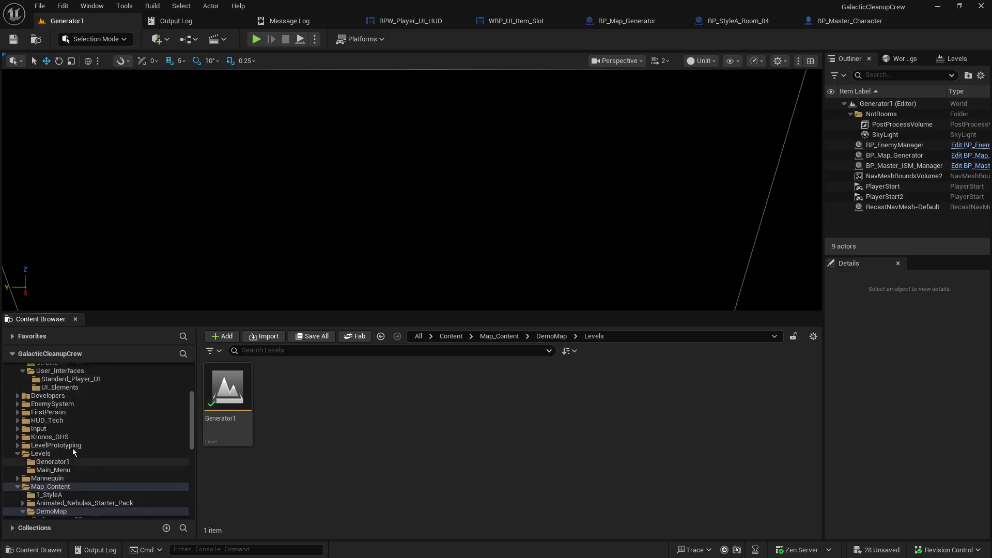
pyautogui.scroll(3, 78, 455)
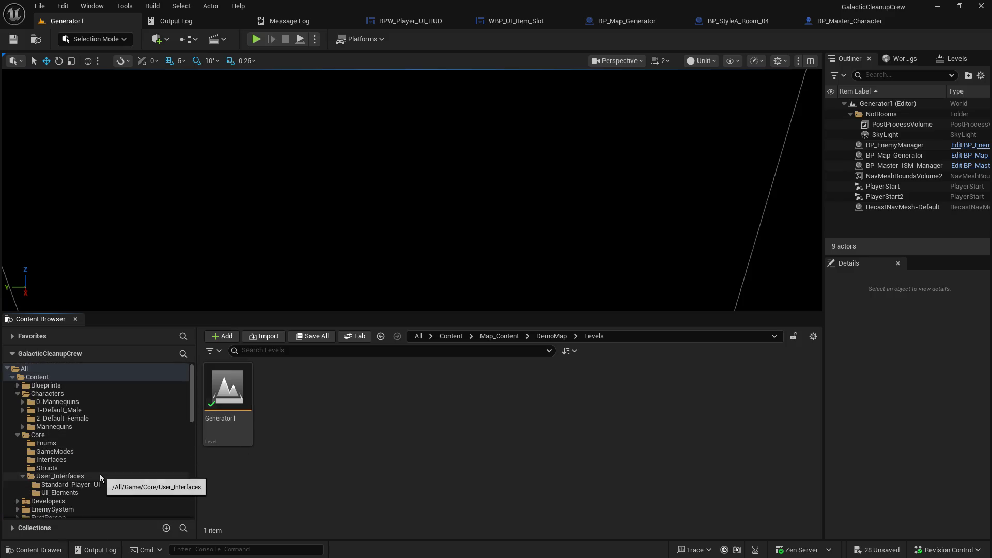
pyautogui.scroll(-3, 97, 460)
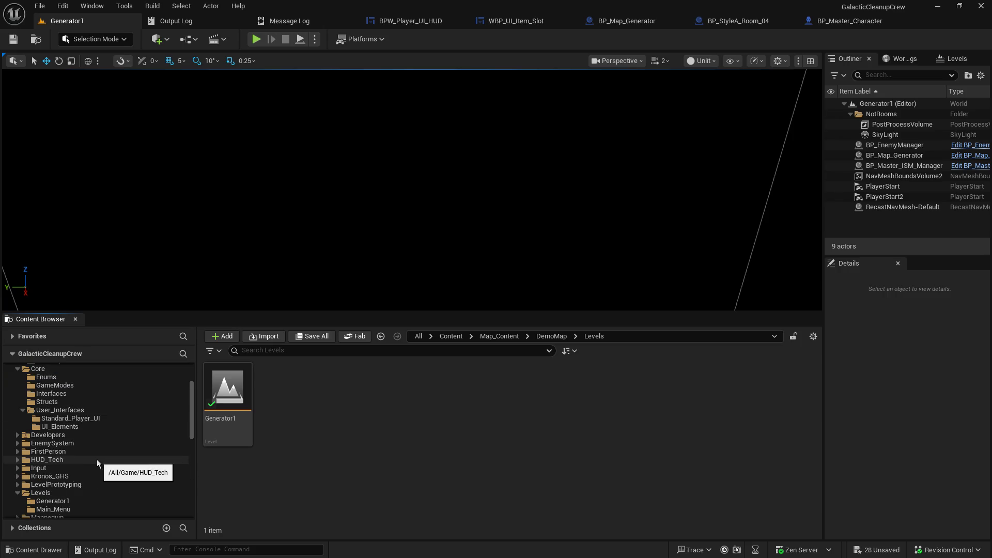
pyautogui.click(77, 509)
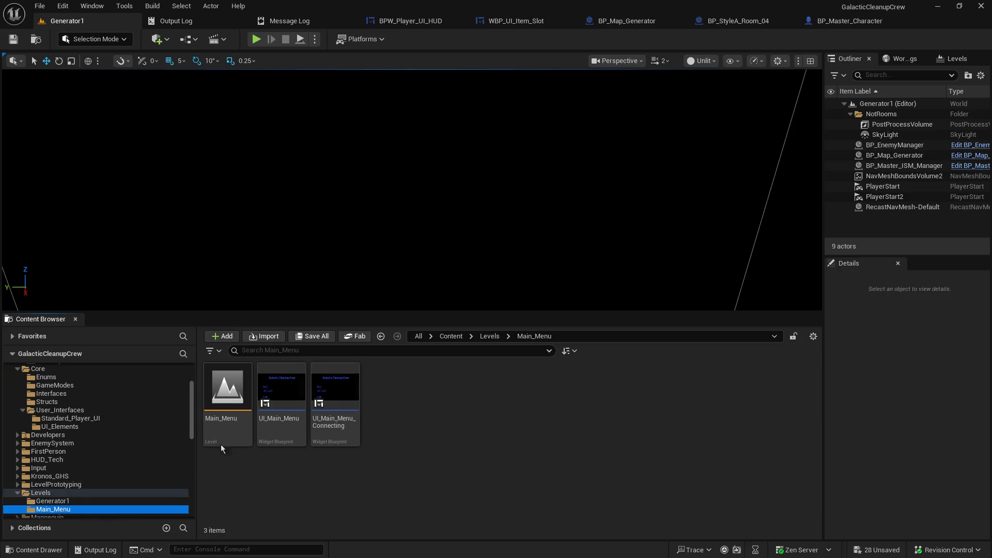
# - Open Main_Menu without saving the current level, enlarge the viewport and start Play
pyautogui.doubleClick(227, 388)
pyautogui.click(584, 401)
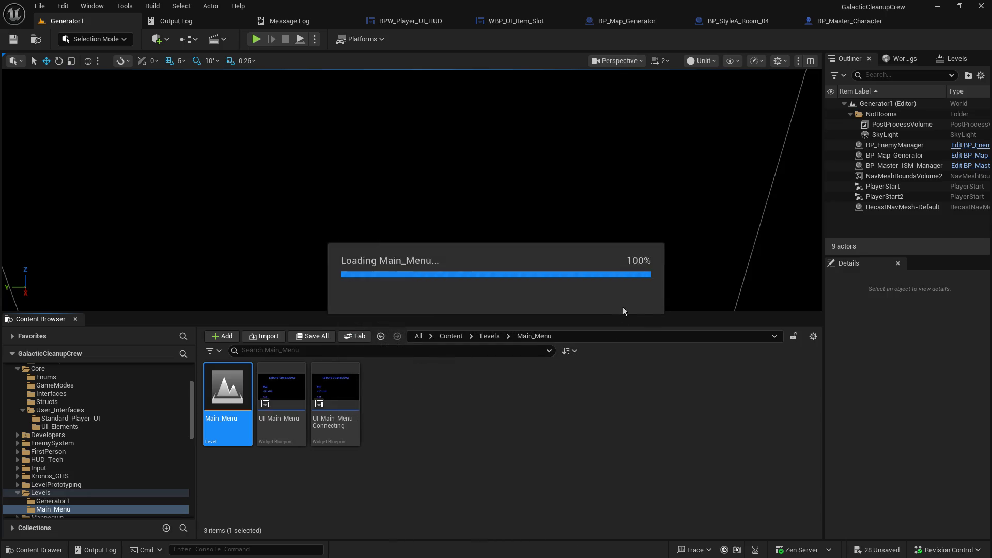
pyautogui.moveTo(633, 317); pyautogui.dragTo(648, 498)
pyautogui.click(256, 40)
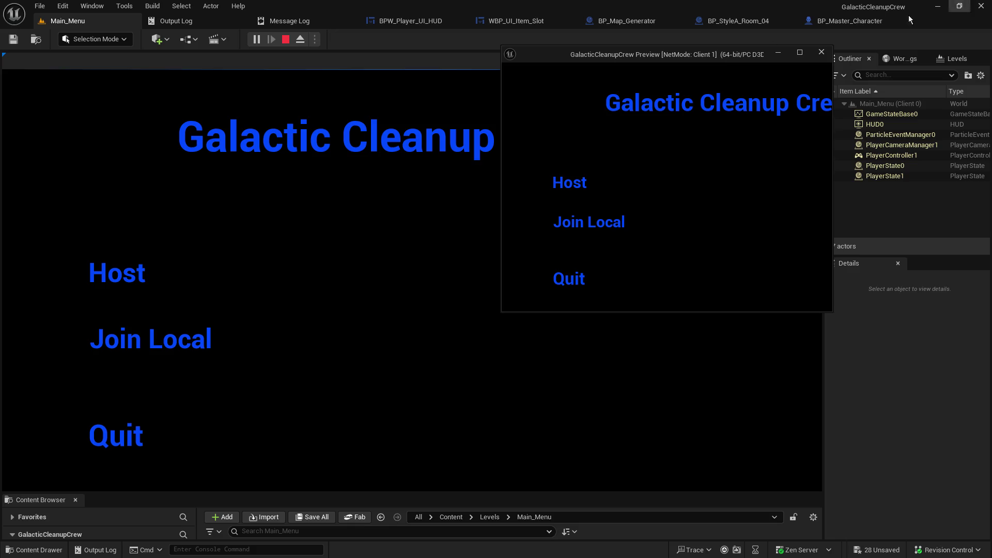
# - Host a game from the main menu and walk the host around the sci-fi room
pyautogui.click(129, 272)
pyautogui.click(126, 271)
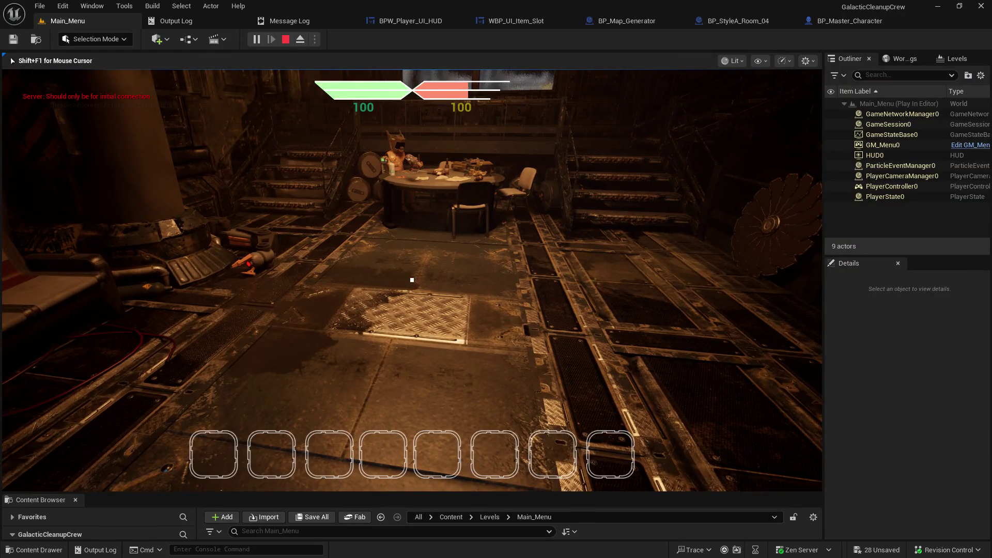
pyautogui.press('w')
pyautogui.press('w')
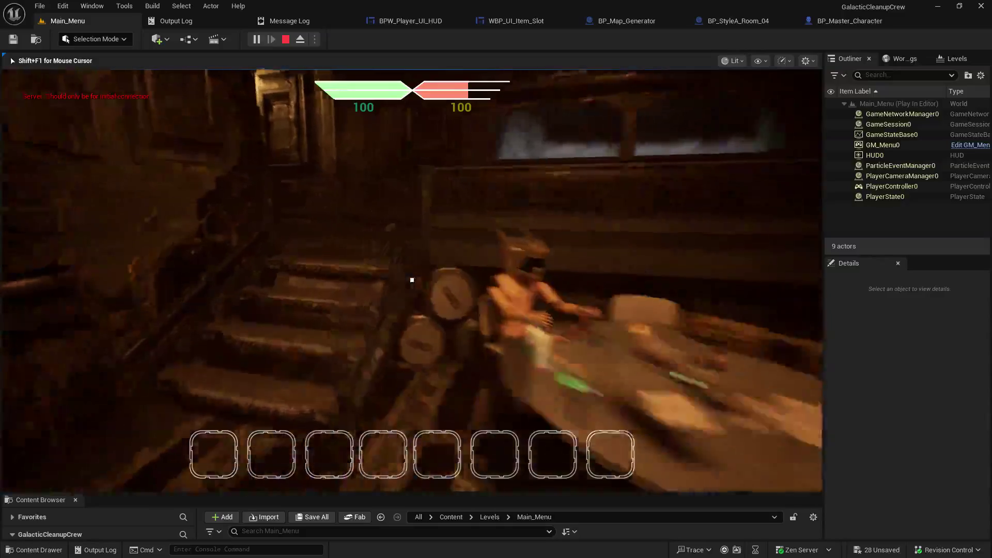
pyautogui.press('w')
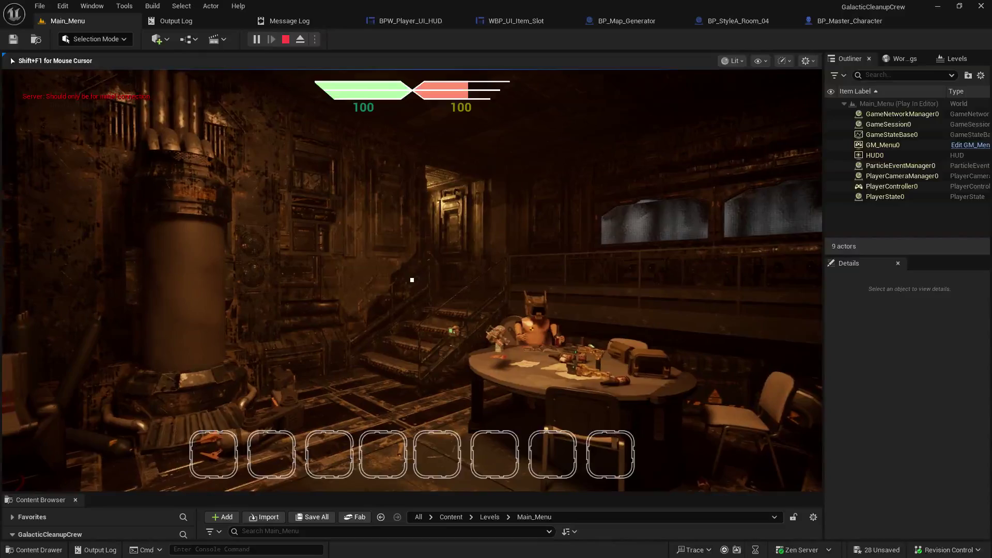
pyautogui.press('w')
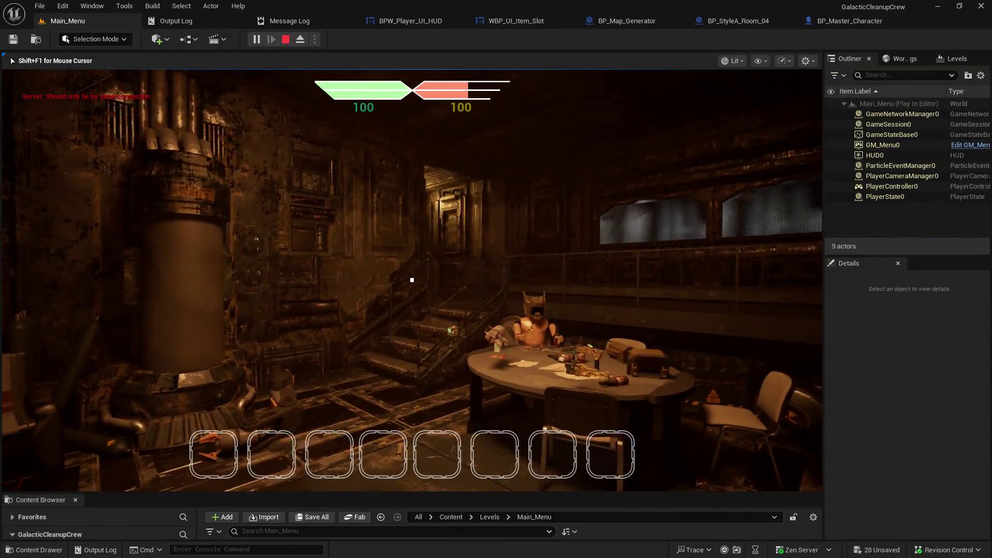
pyautogui.press('w')
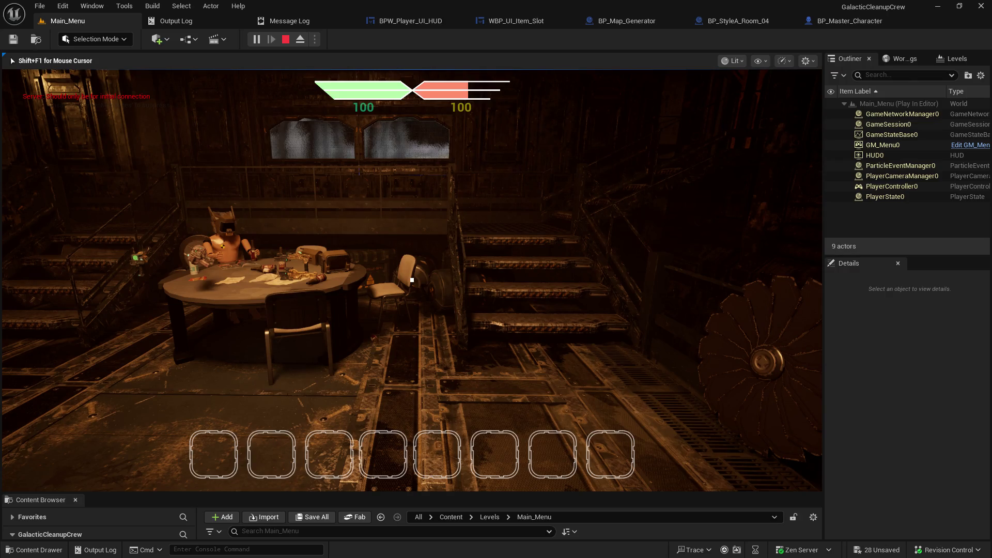
pyautogui.press('w')
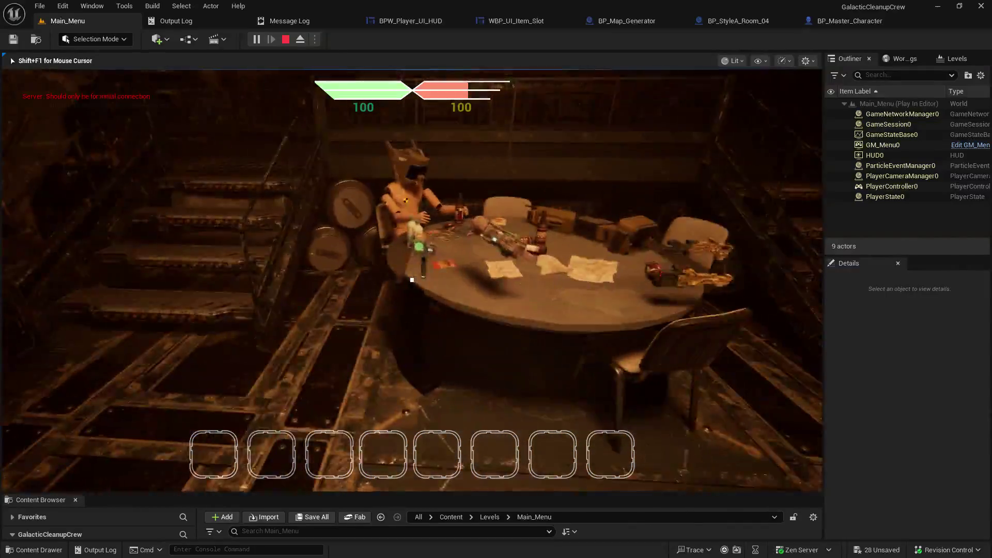
pyautogui.press('w')
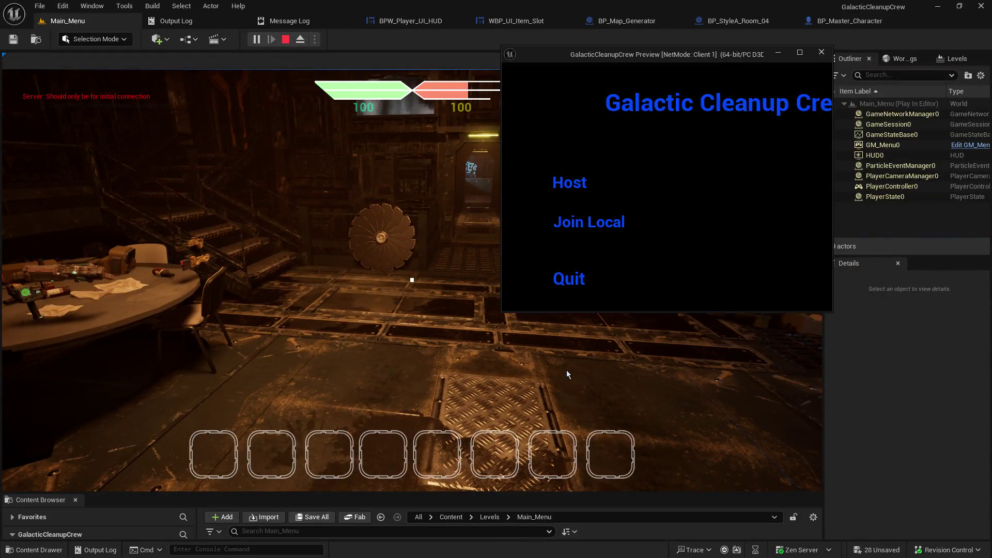
# - Join Local from the client window, walk the client around, and bring up robot selection
pyautogui.click(578, 186)
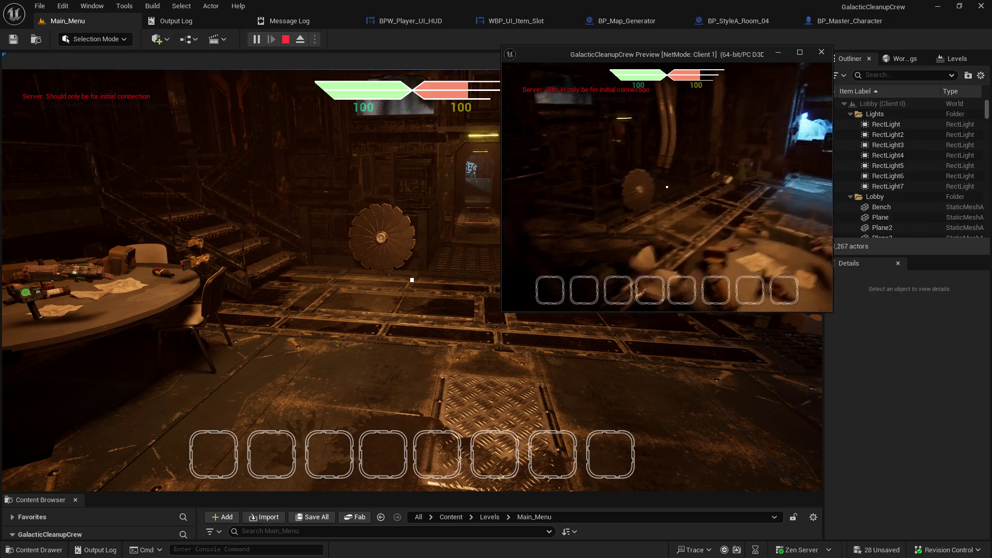
pyautogui.press('w')
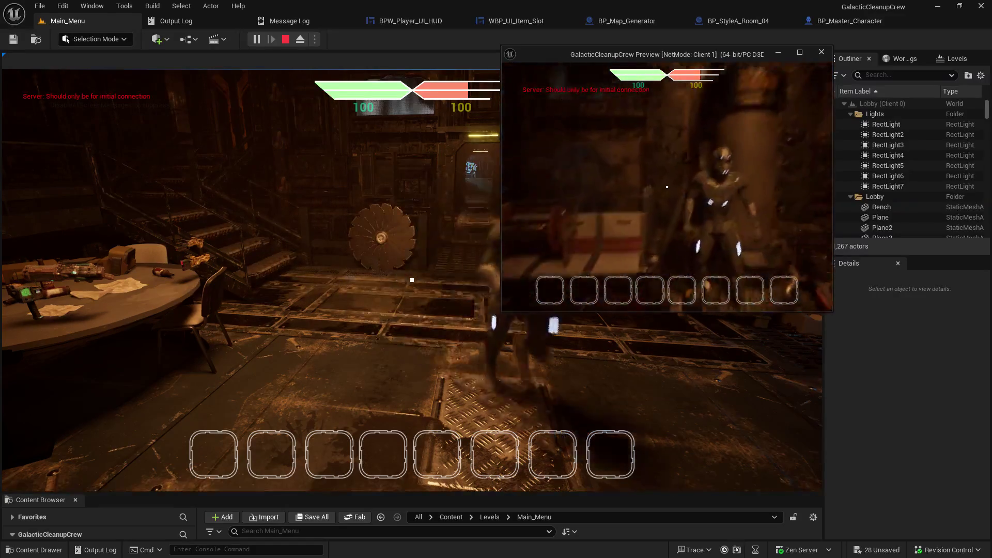
pyautogui.press('w')
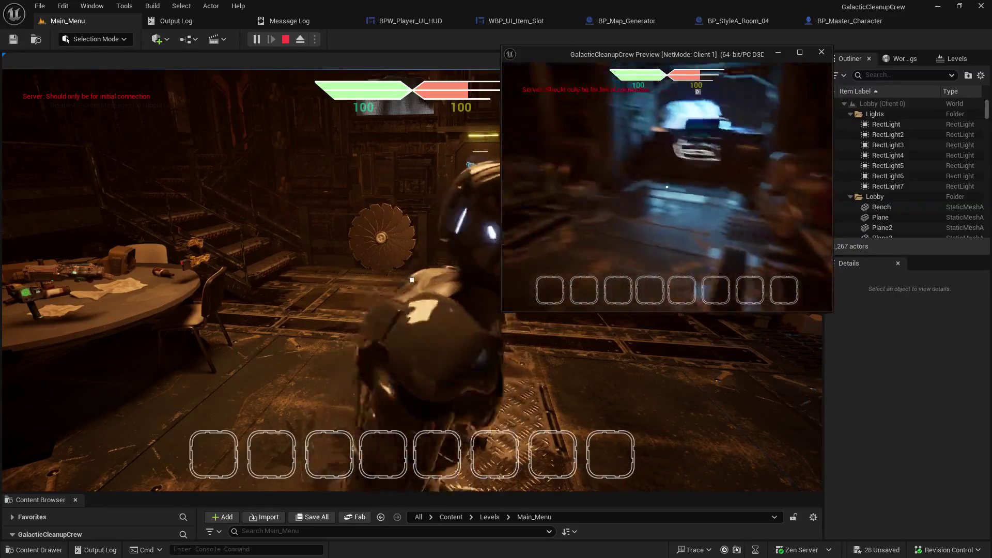
pyautogui.click(392, 190)
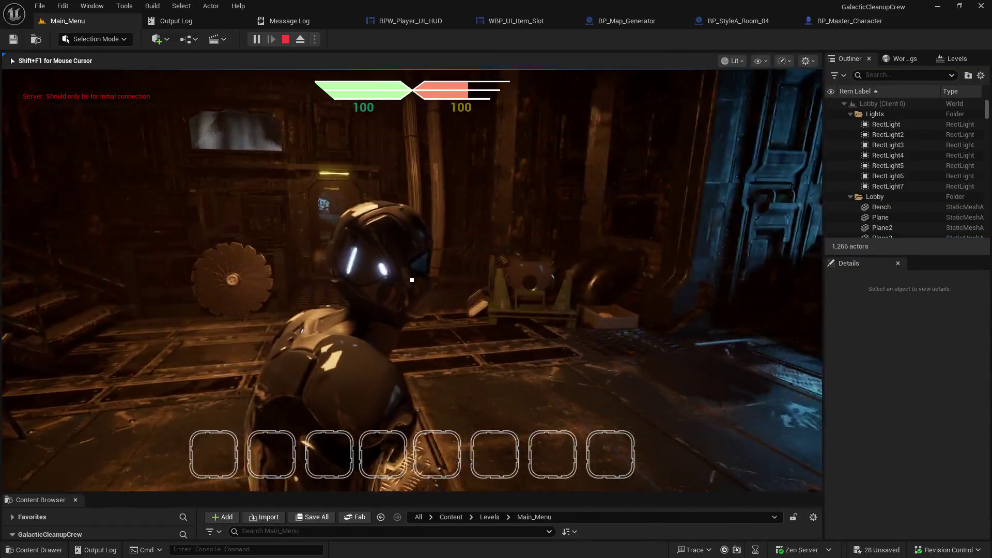
pyautogui.hotkey('alt', 'Tab')
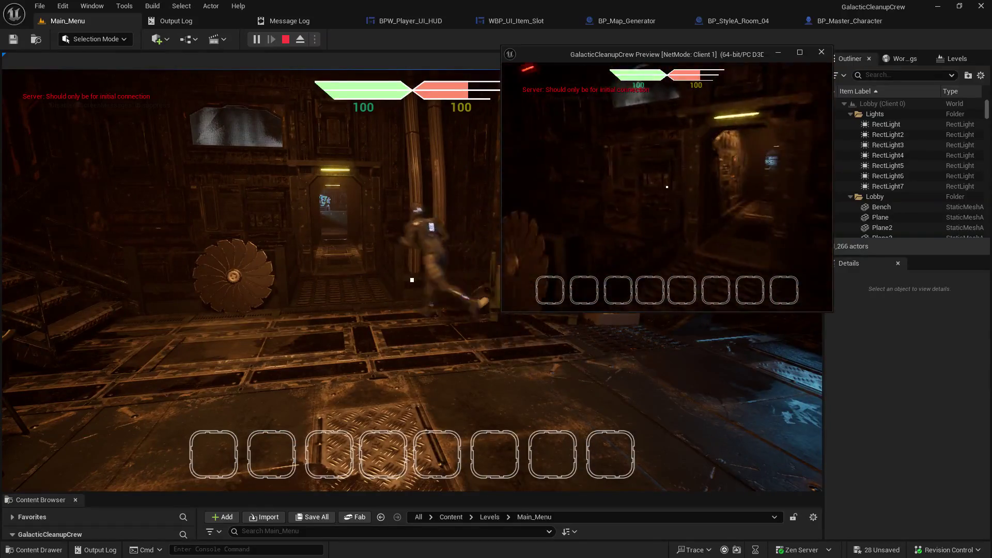
pyautogui.press('w')
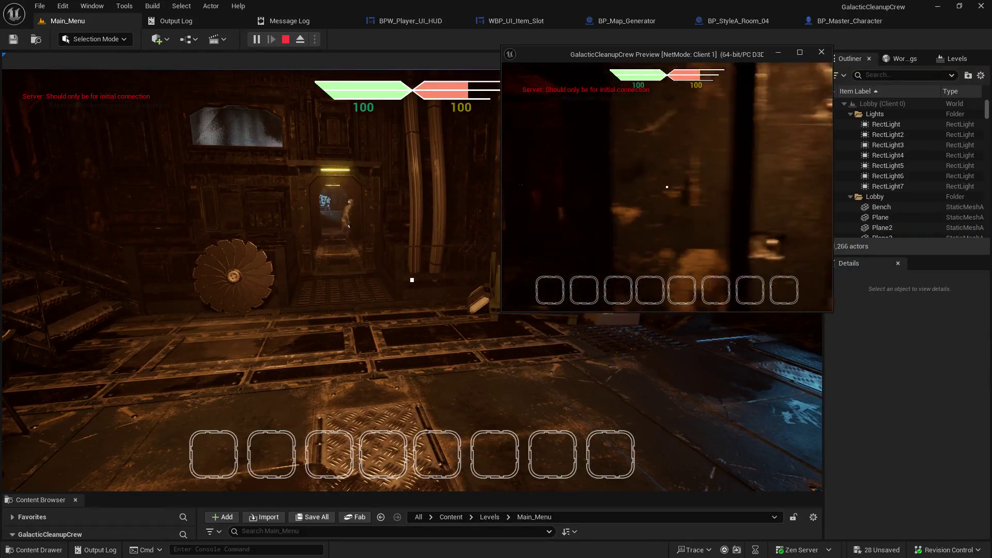
pyautogui.press('w')
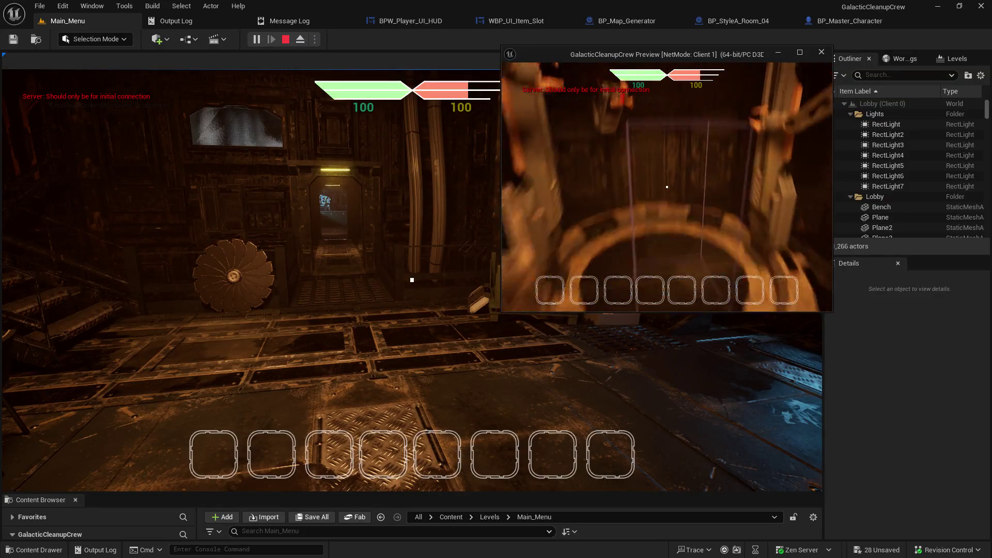
pyautogui.press('w')
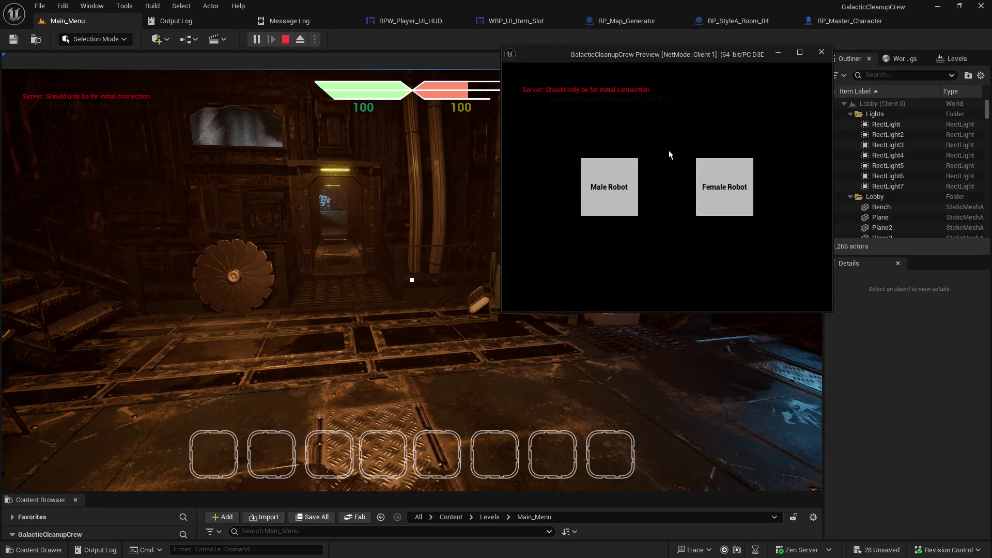
# - Pick a robot character for the client and run it around the room
pyautogui.click(724, 187)
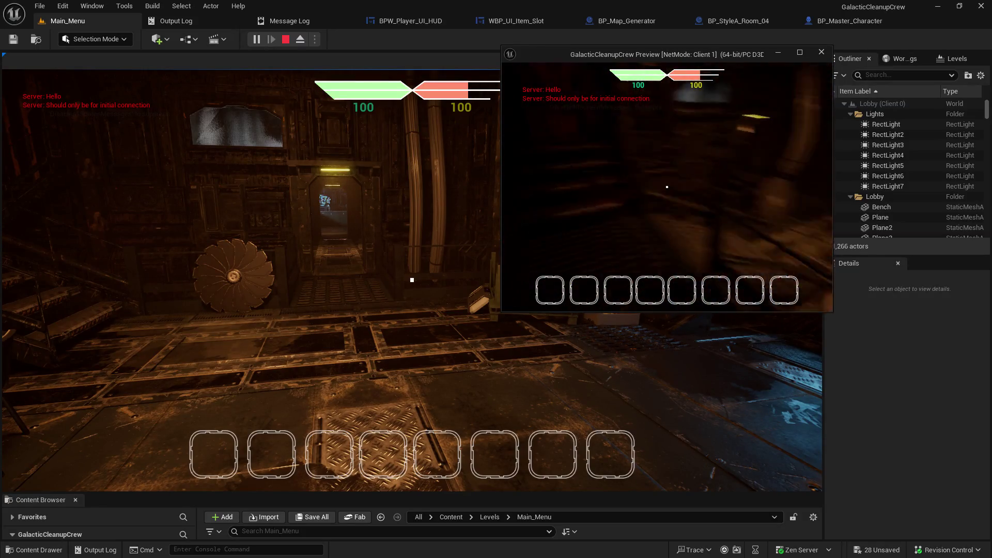
pyautogui.press('w')
pyautogui.press('w')
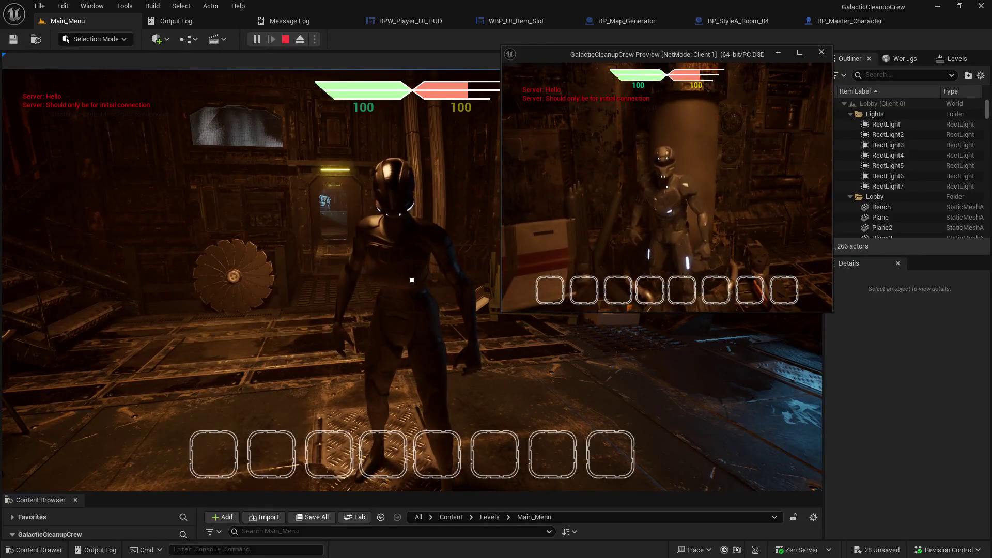
pyautogui.press('w')
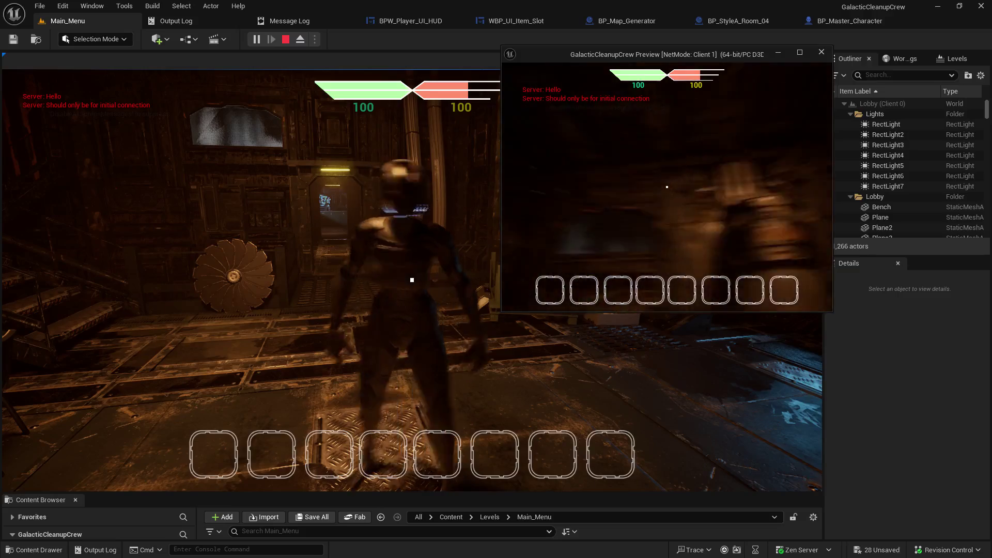
pyautogui.press('w')
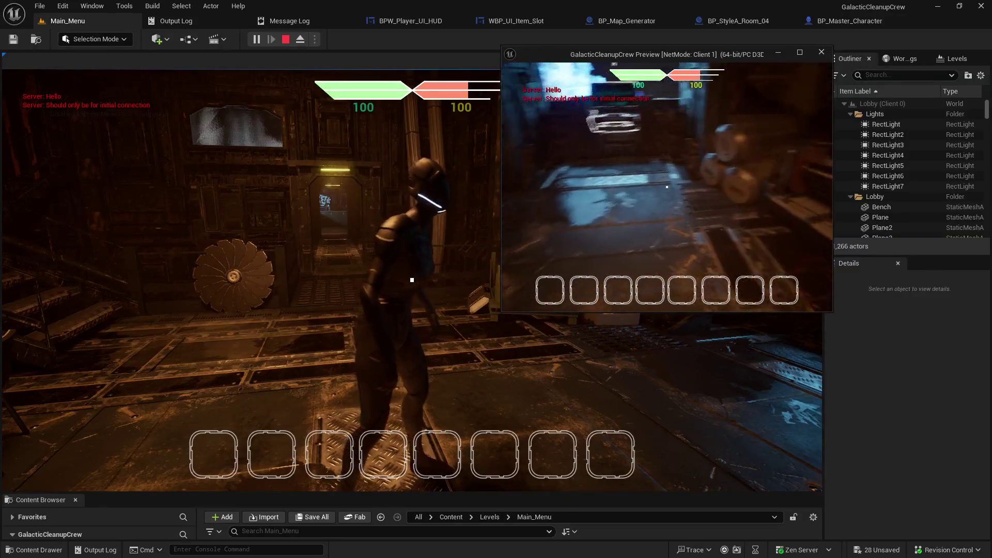
pyautogui.press('w')
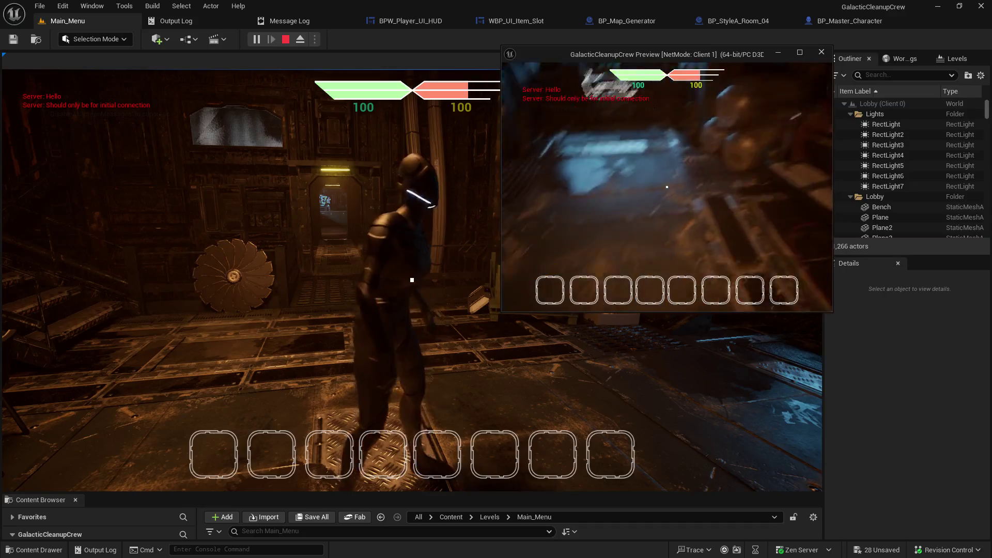
pyautogui.press('w')
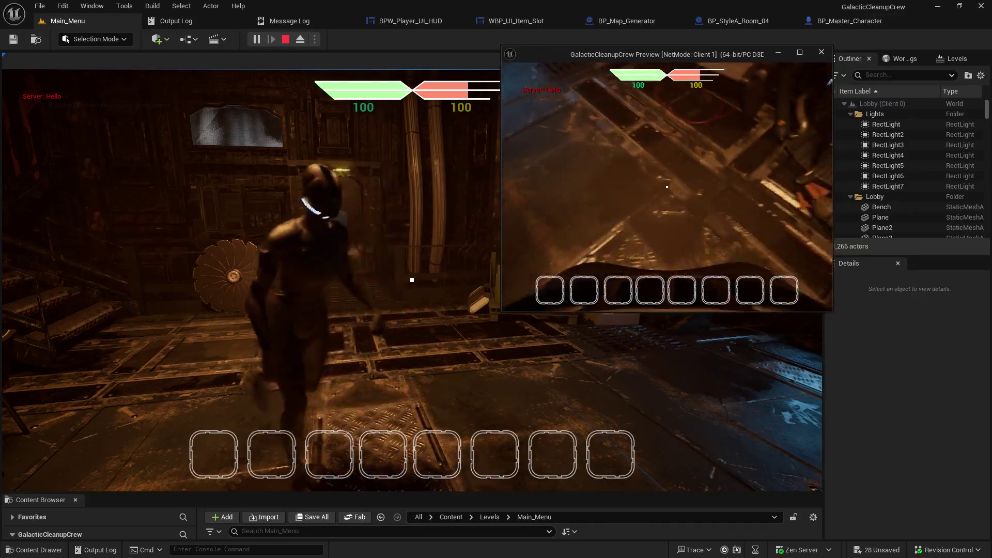
# - Walk the client onto the round teleporter pad and choose a robot again
pyautogui.press('w')
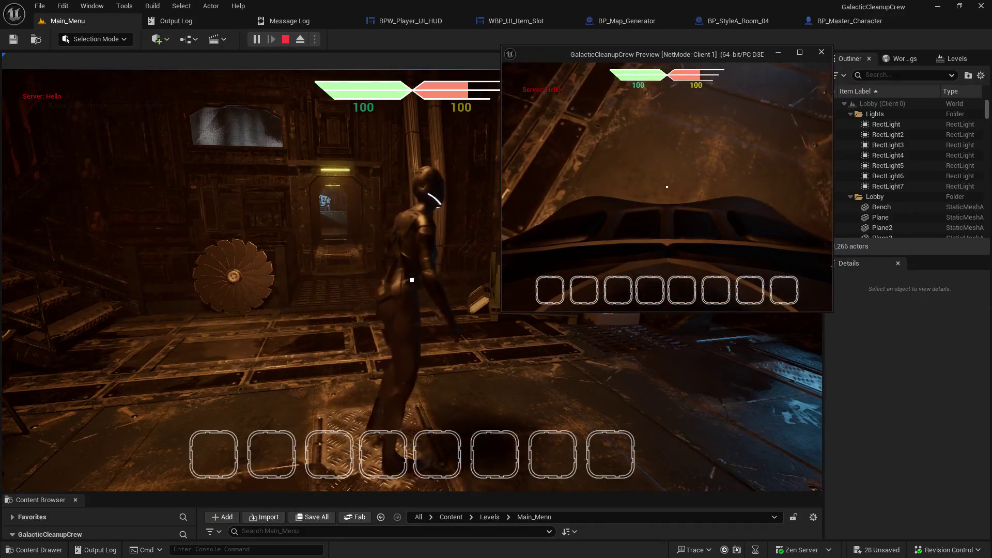
pyautogui.press('w')
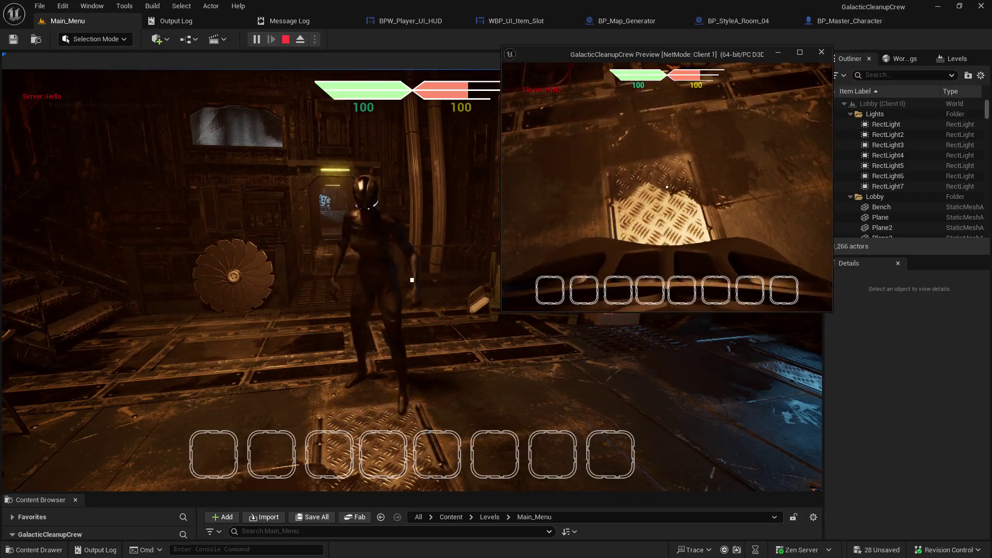
pyautogui.press('w')
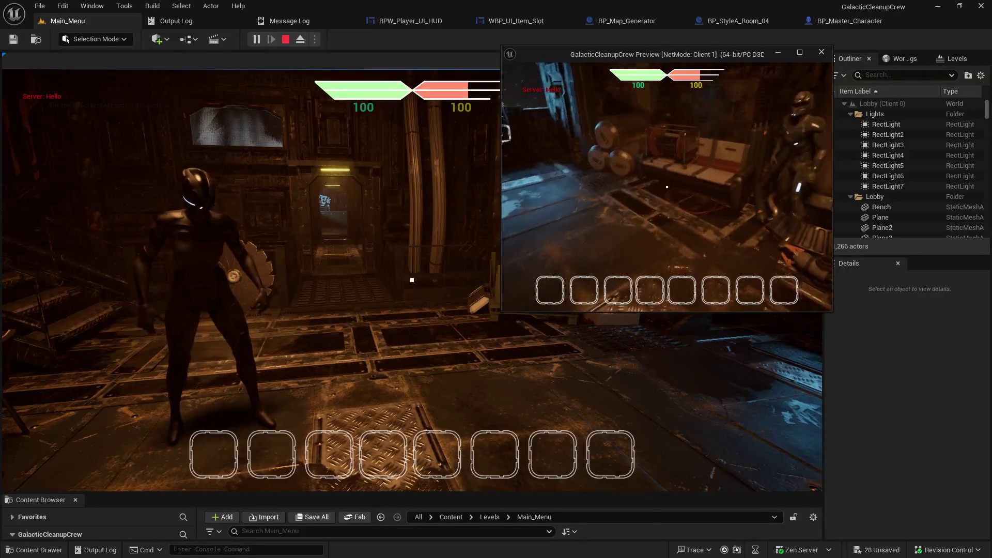
pyautogui.press('w')
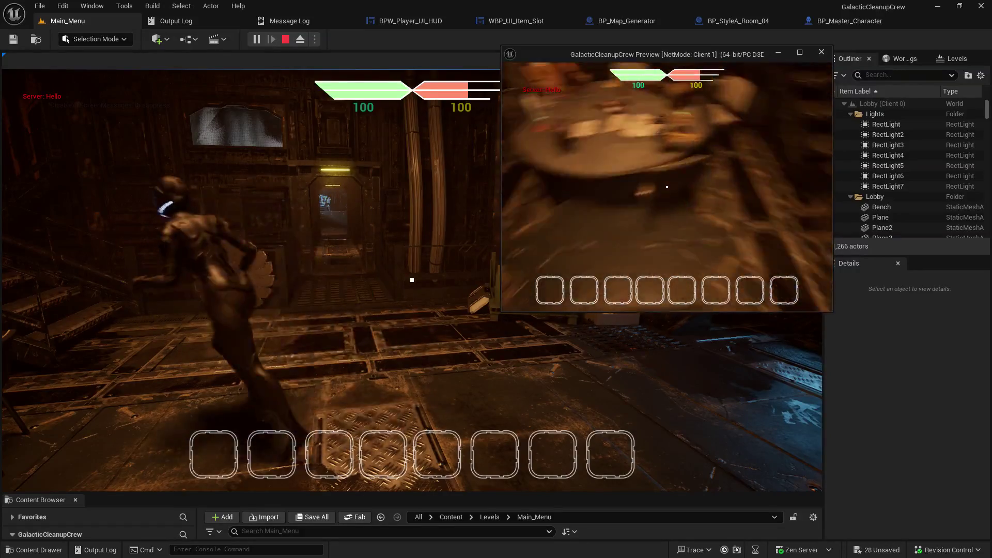
pyautogui.press('w')
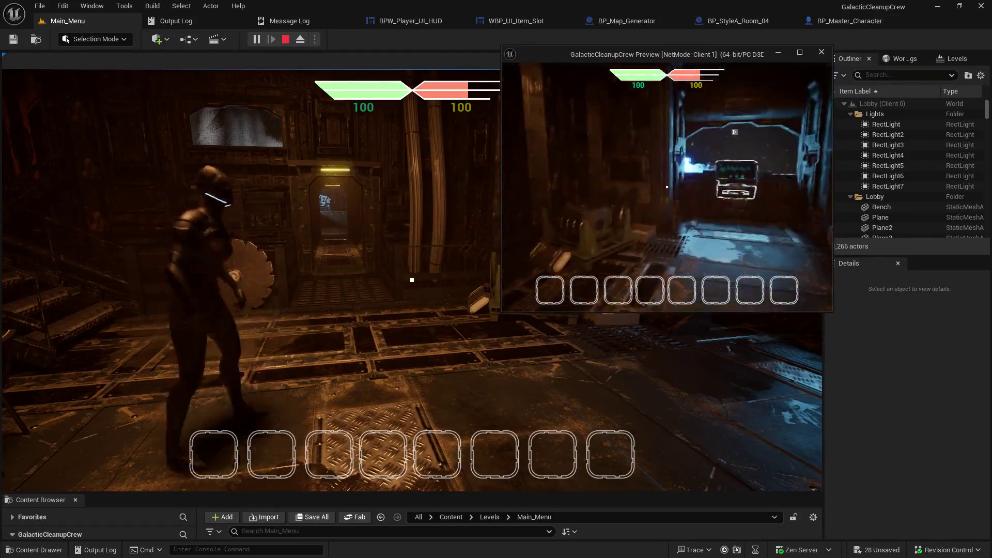
pyautogui.press('w')
pyautogui.press('w')
pyautogui.press('w')
pyautogui.press('w')
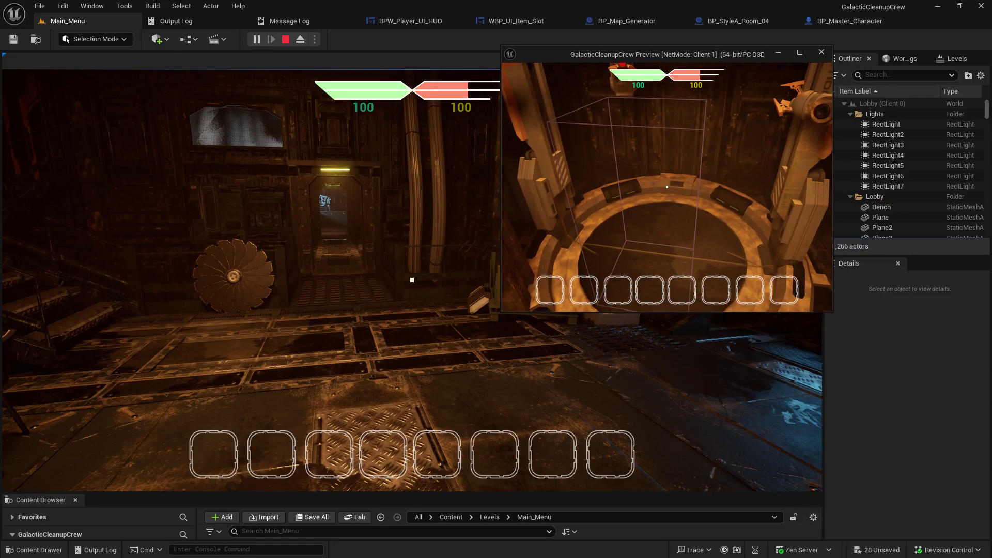
pyautogui.press('w')
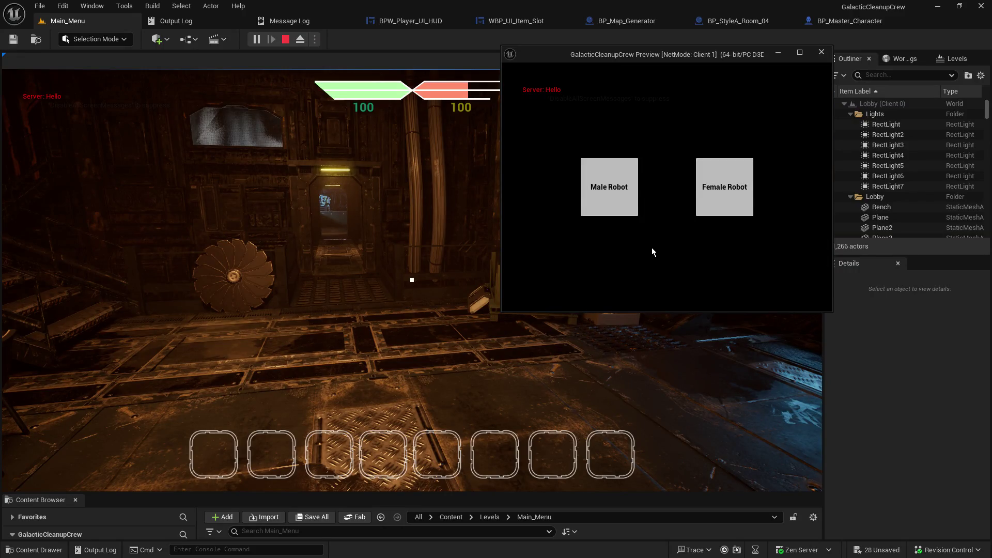
pyautogui.click(724, 189)
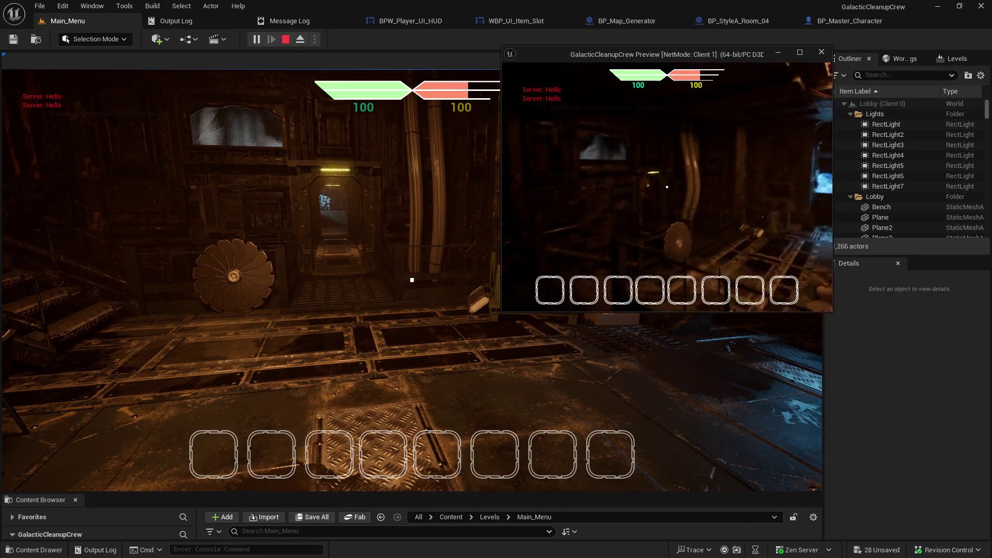
# - Look around as the client, walking onto the blue-floored room
pyautogui.press('w')
pyautogui.press('w')
pyautogui.press('w')
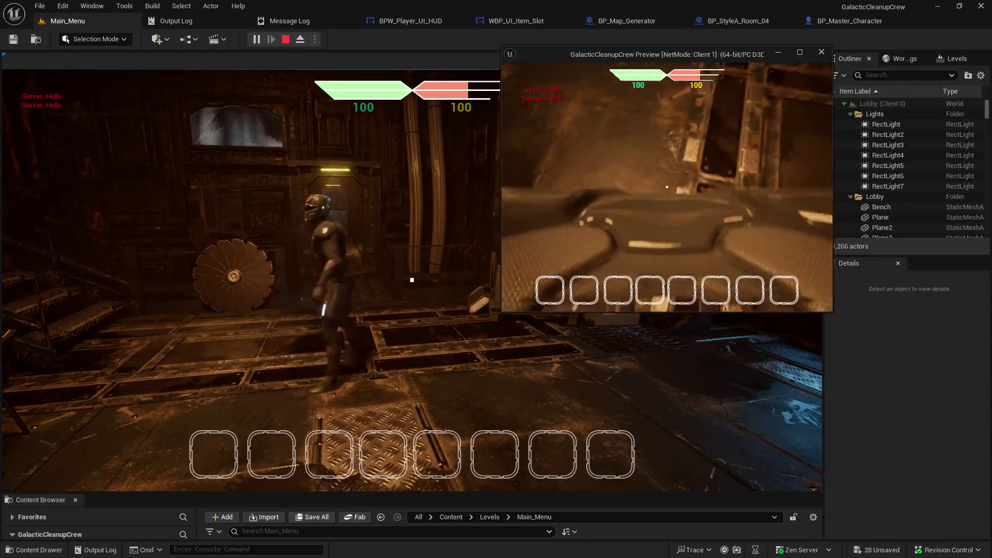
pyautogui.press('w')
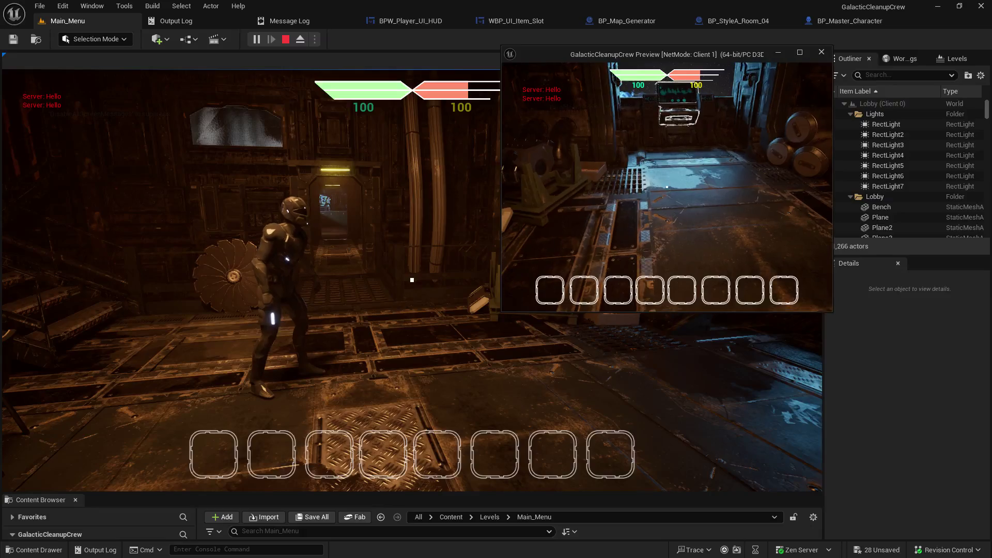
pyautogui.press('w')
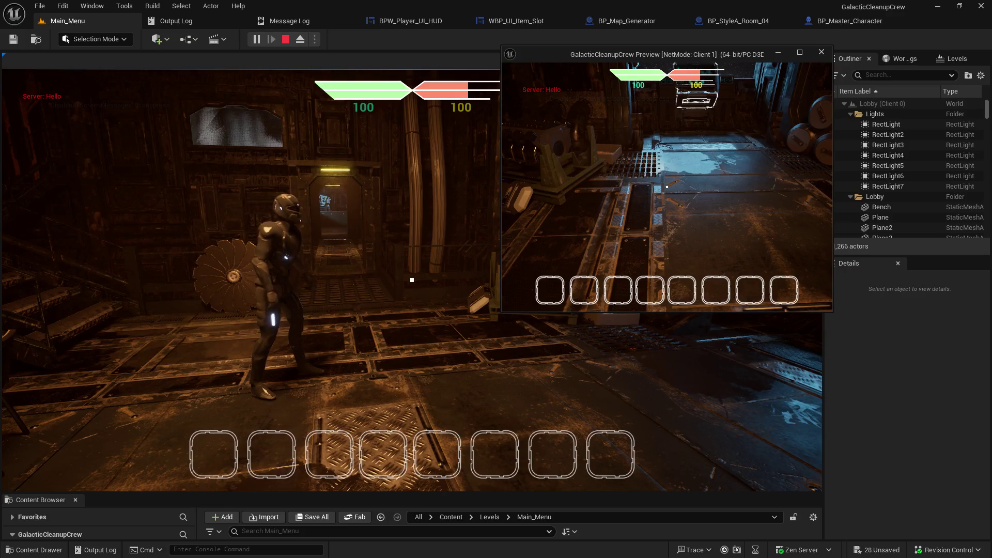
pyautogui.press('w')
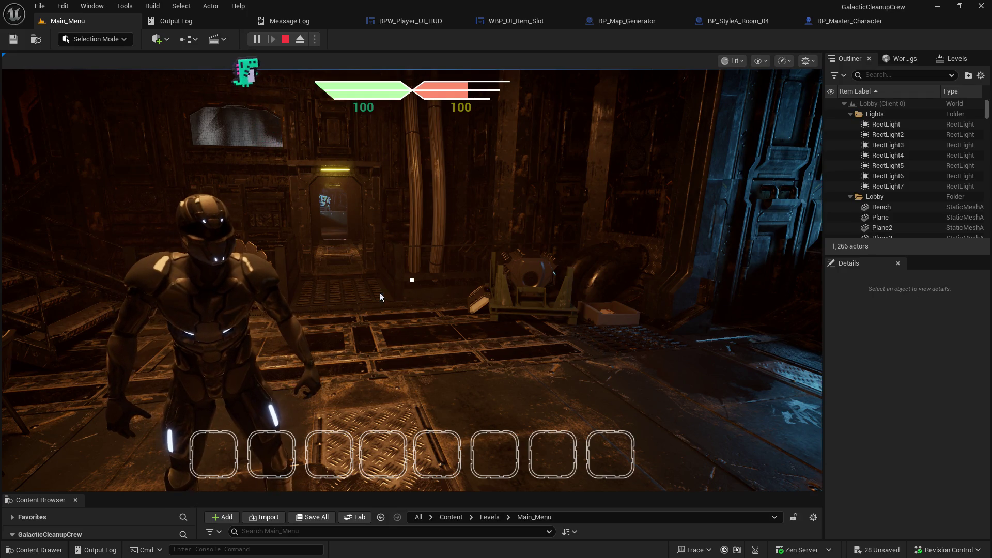
# - Walk to the table, pick the gun into hotbar slot 1 with E, then drop it with G
pyautogui.click(355, 300)
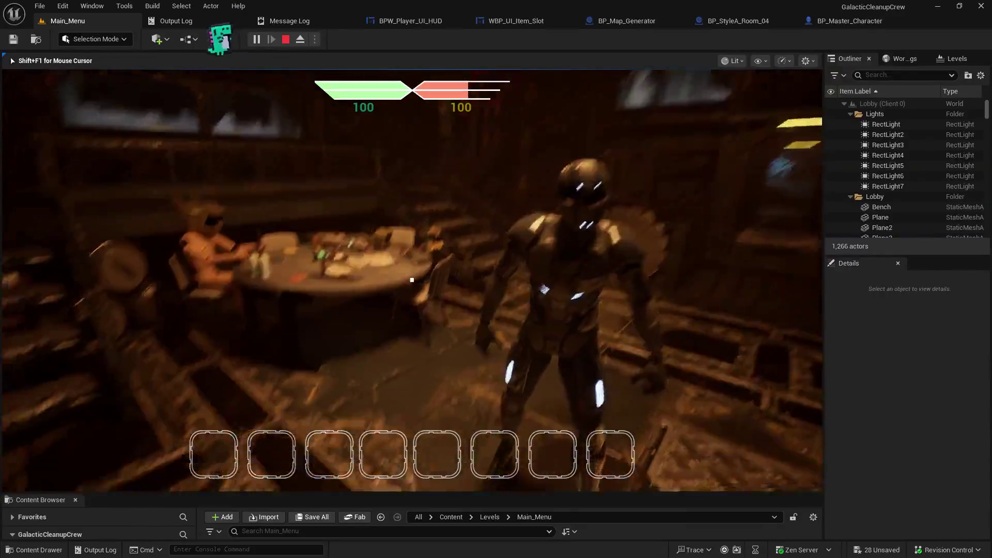
pyautogui.moveTo(412, 279)
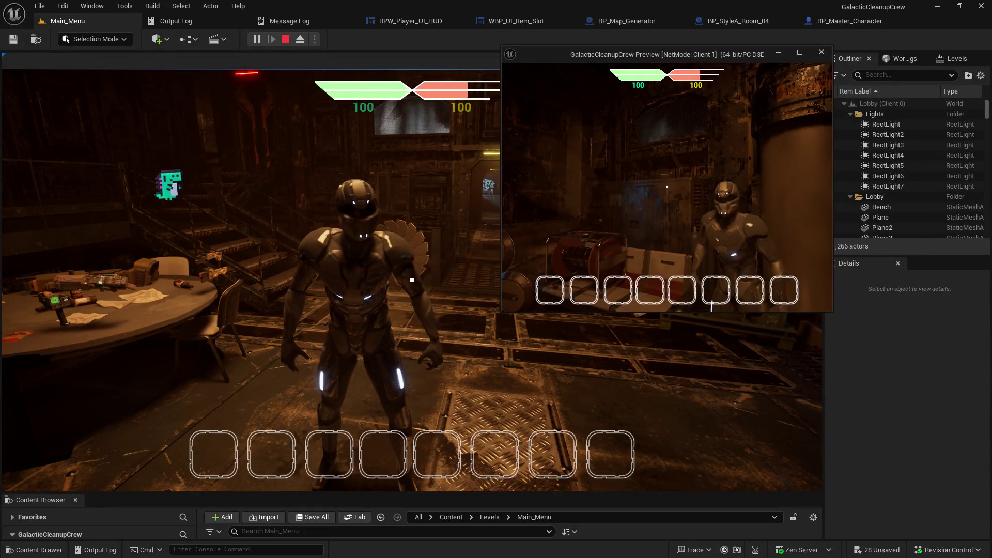
pyautogui.press('w')
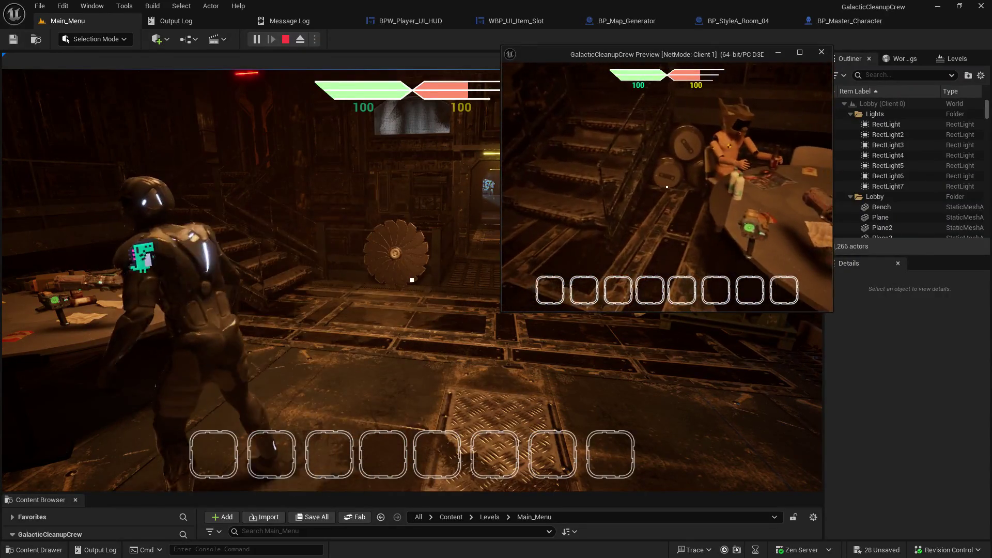
pyautogui.press('e')
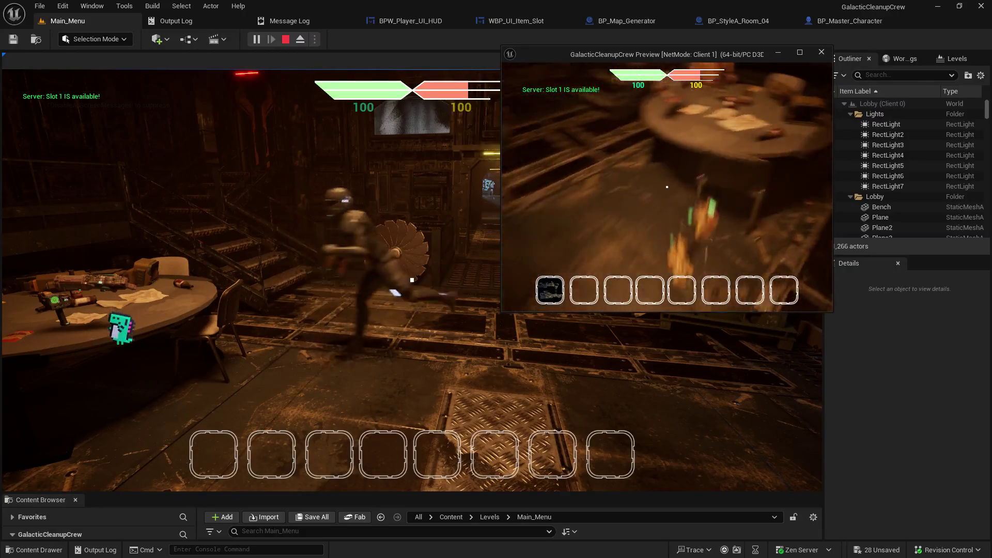
pyautogui.press('w')
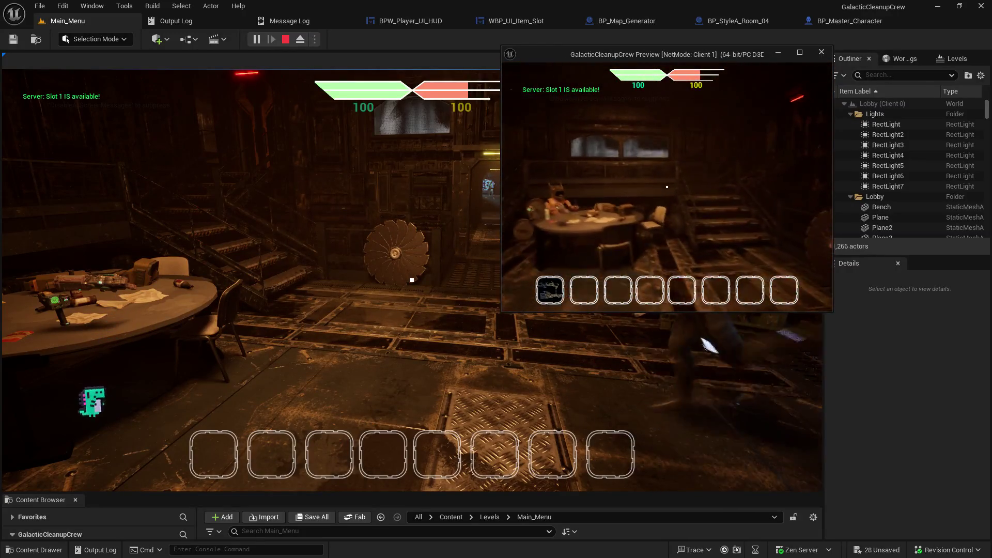
pyautogui.press('w')
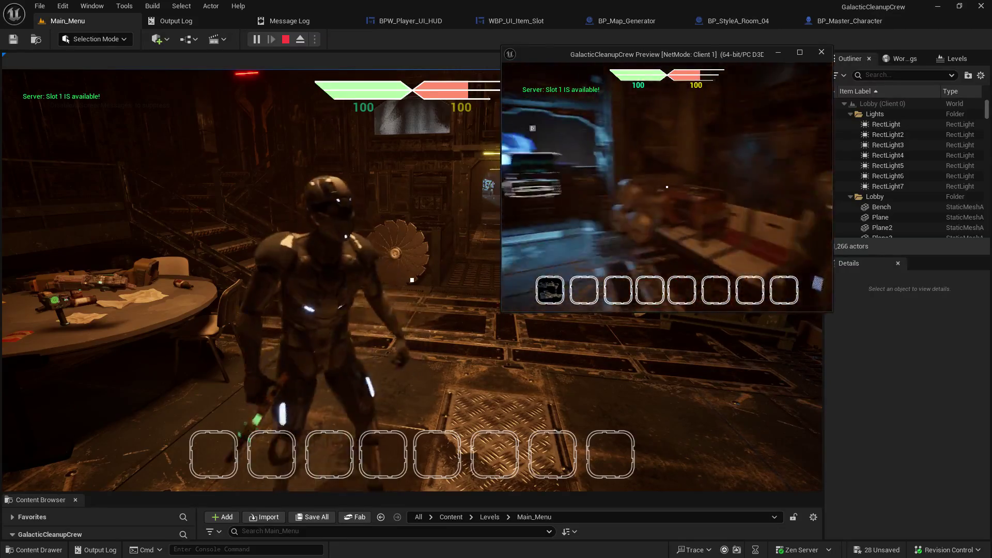
pyautogui.press('w')
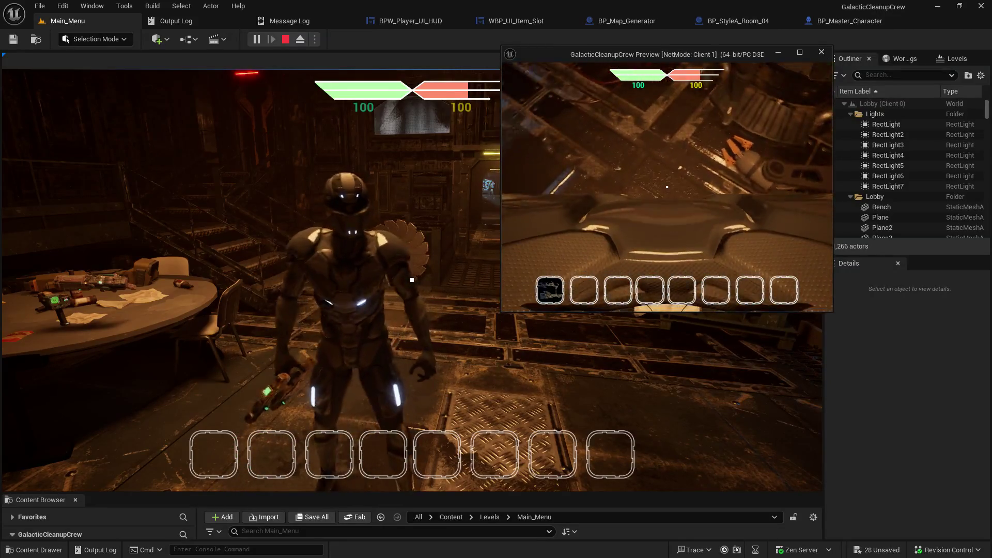
pyautogui.press('g')
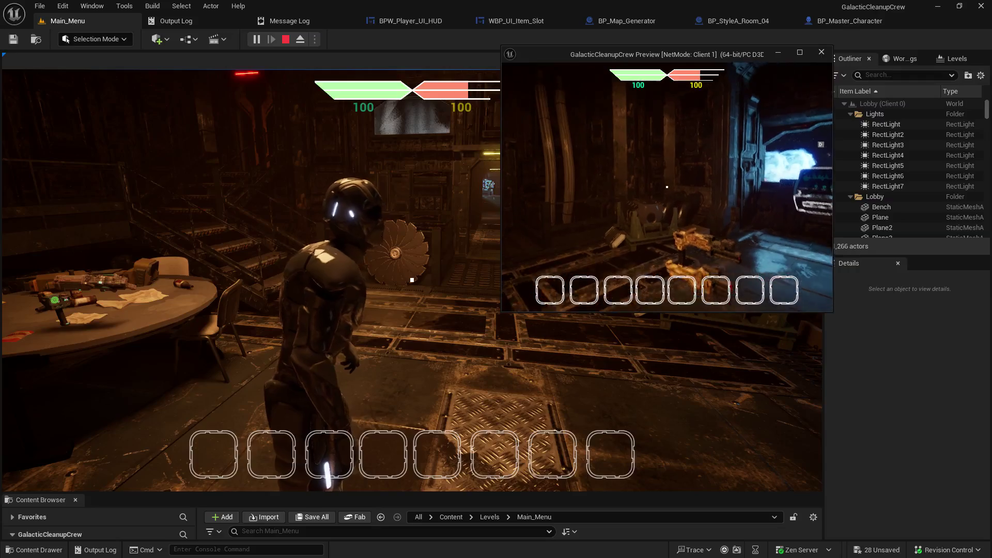
# - Move the client preview aside, pick the gun back up, and drop it again with G
pyautogui.press('w')
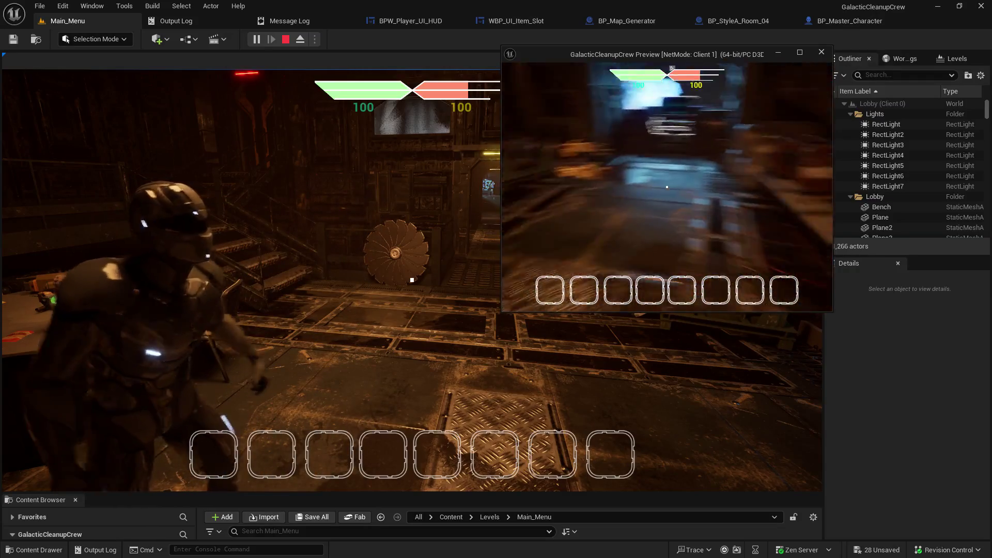
pyautogui.moveTo(673, 58); pyautogui.dragTo(798, 59)
pyautogui.click(782, 156)
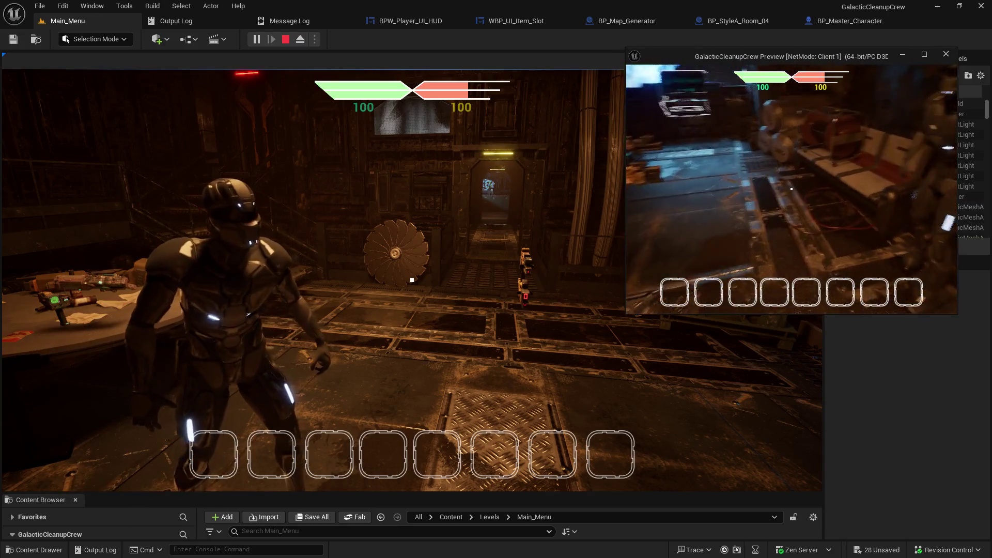
pyautogui.press('w')
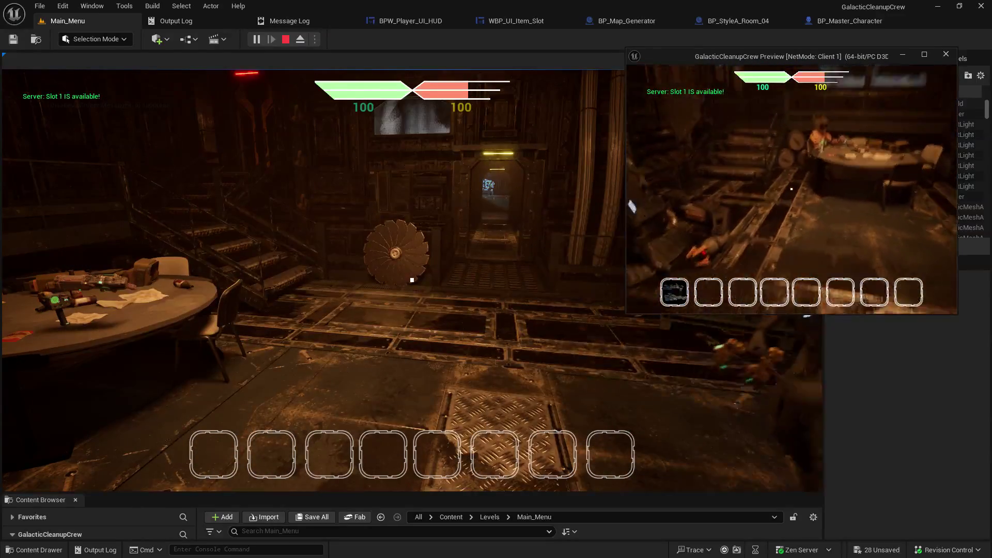
pyautogui.press('g')
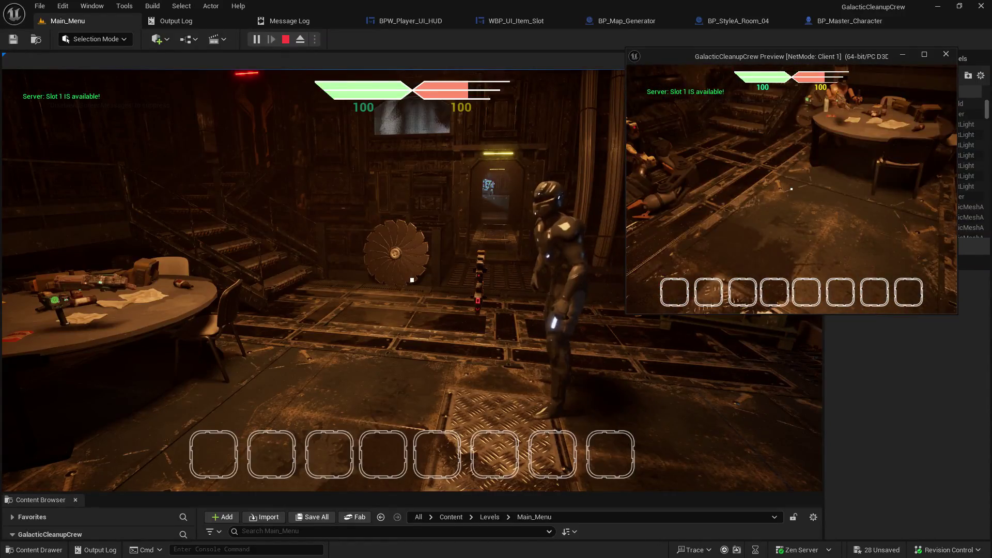
pyautogui.press('w')
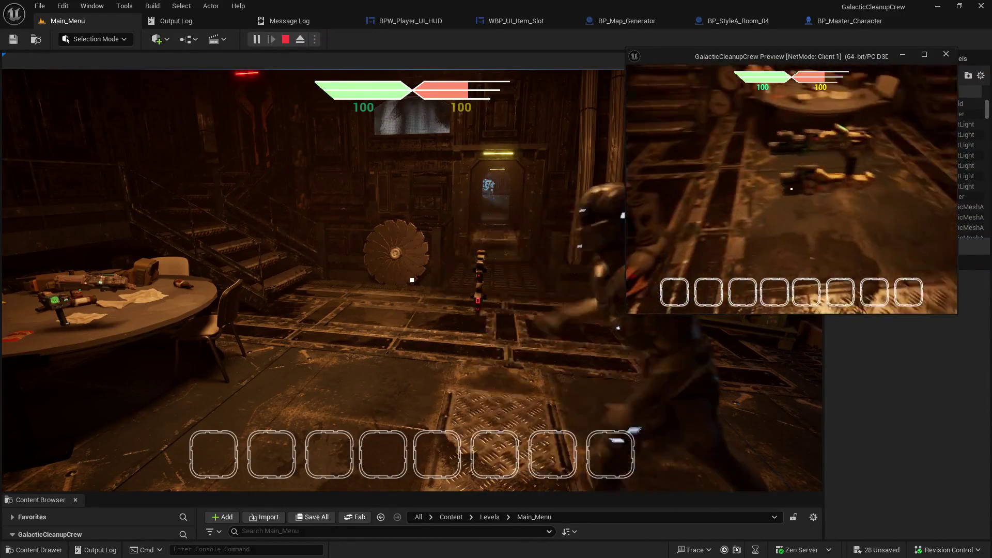
pyautogui.press('w')
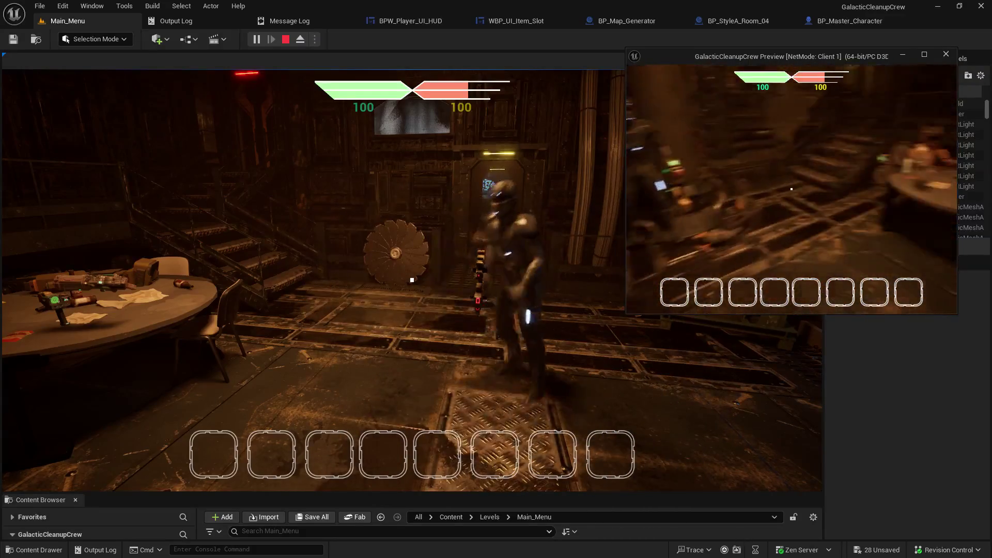
pyautogui.press('w')
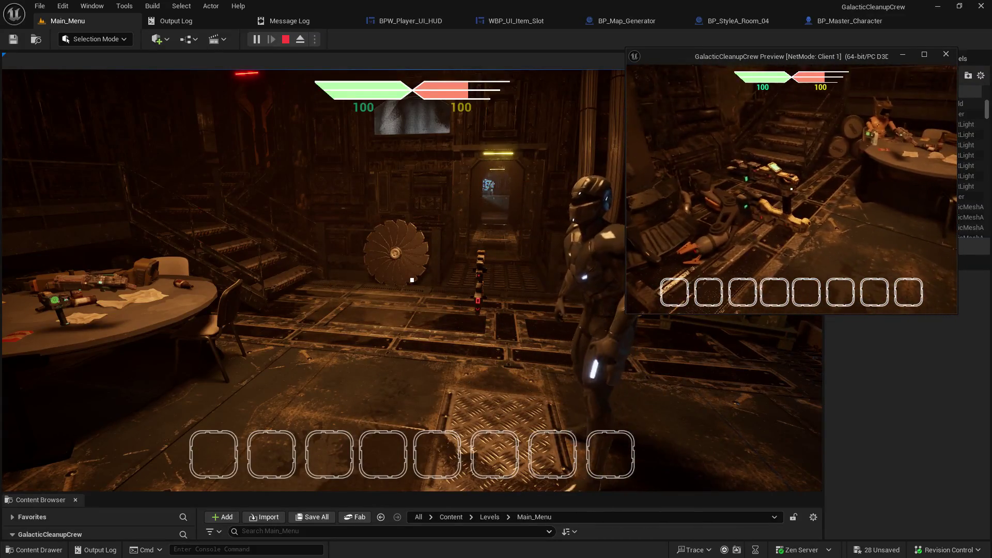
# - Pick up items into slots 1 and 3, then drop the slot 3 item with Q
pyautogui.click(776, 203)
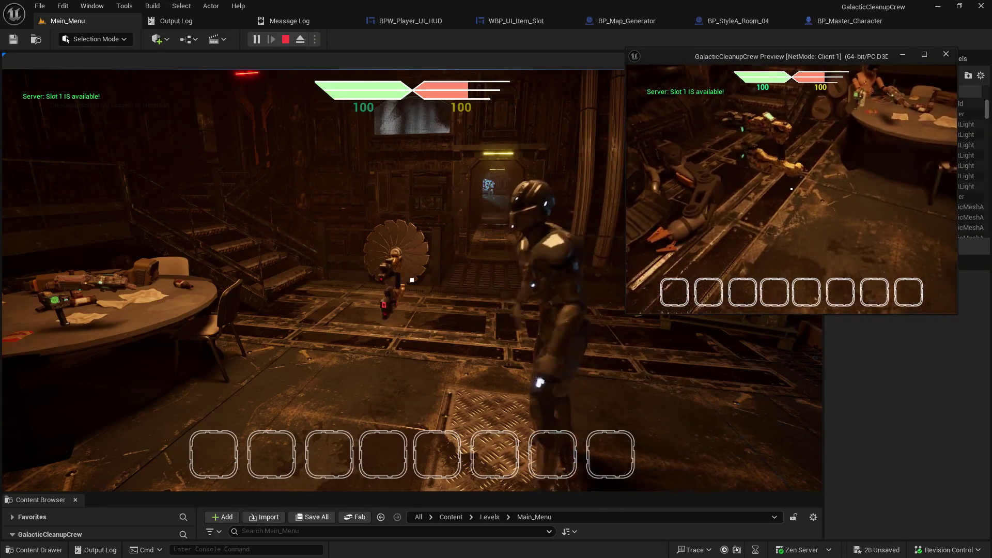
pyautogui.press('e')
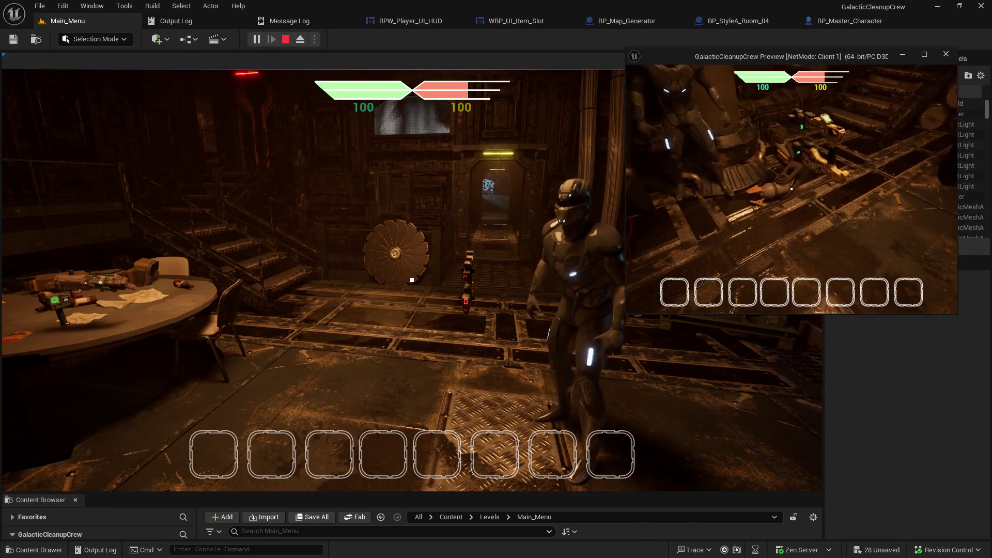
pyautogui.press('e')
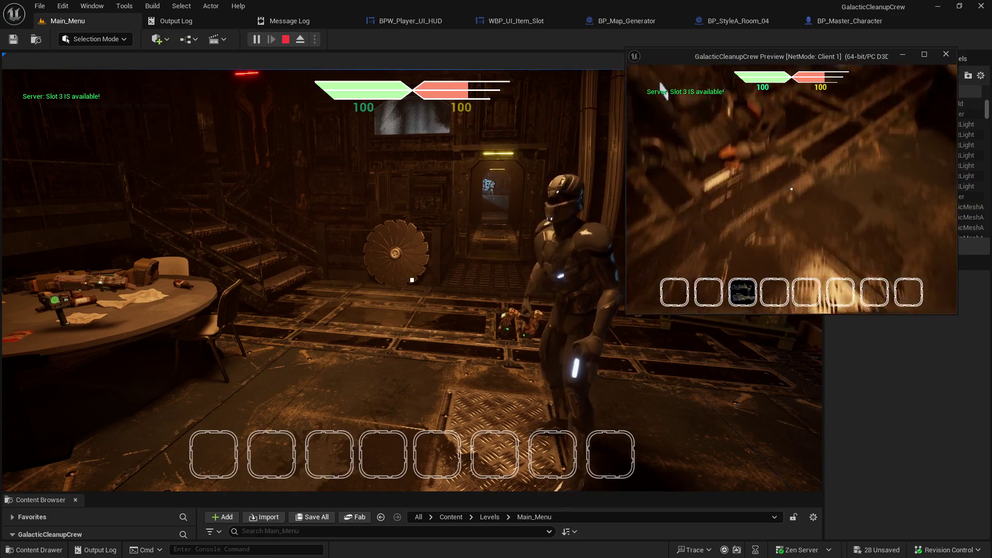
pyautogui.press('q')
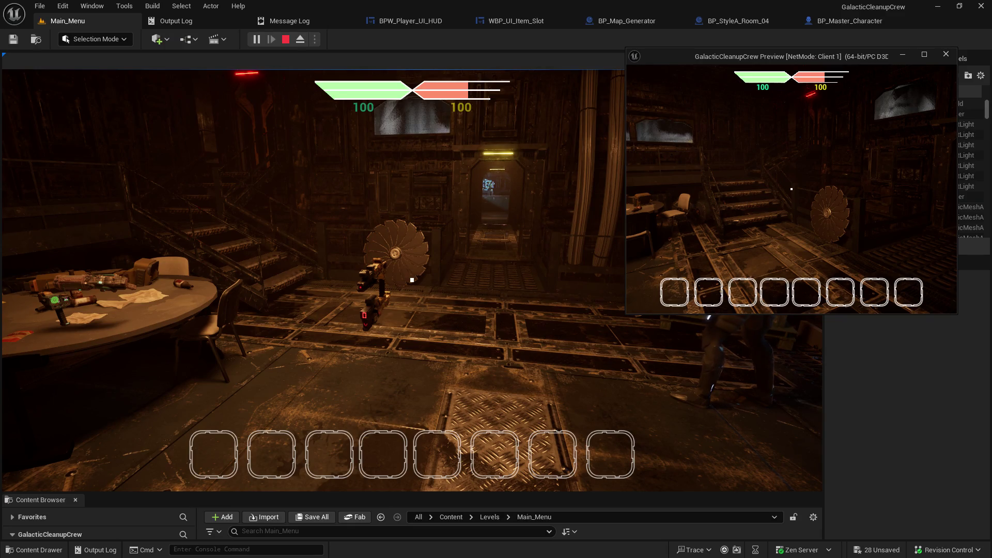
pyautogui.moveTo(791, 189)
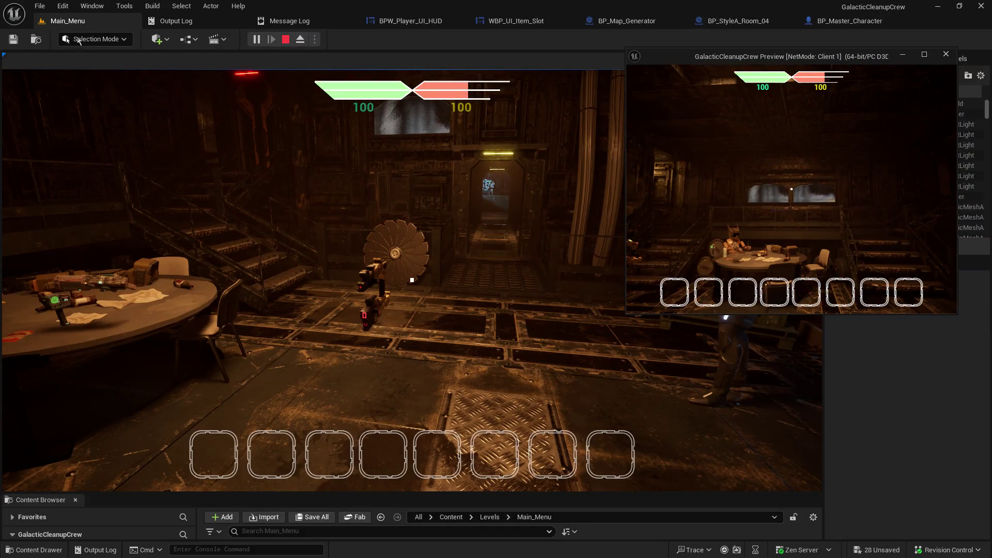
# - As the server player, walk to the weapon rack, pick the gun into slot 1, then drop it
pyautogui.click(409, 222)
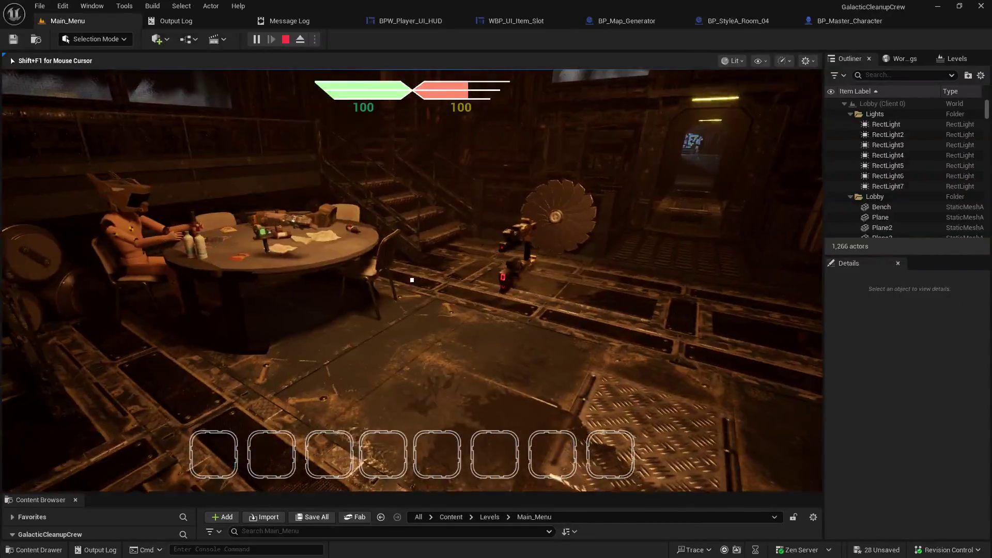
pyautogui.press('w')
pyautogui.press('w')
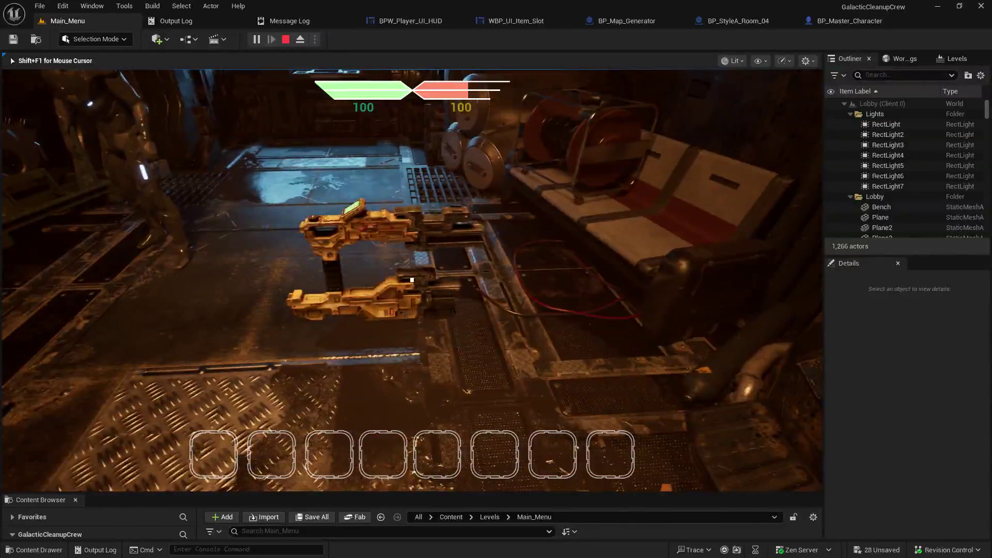
pyautogui.press('w')
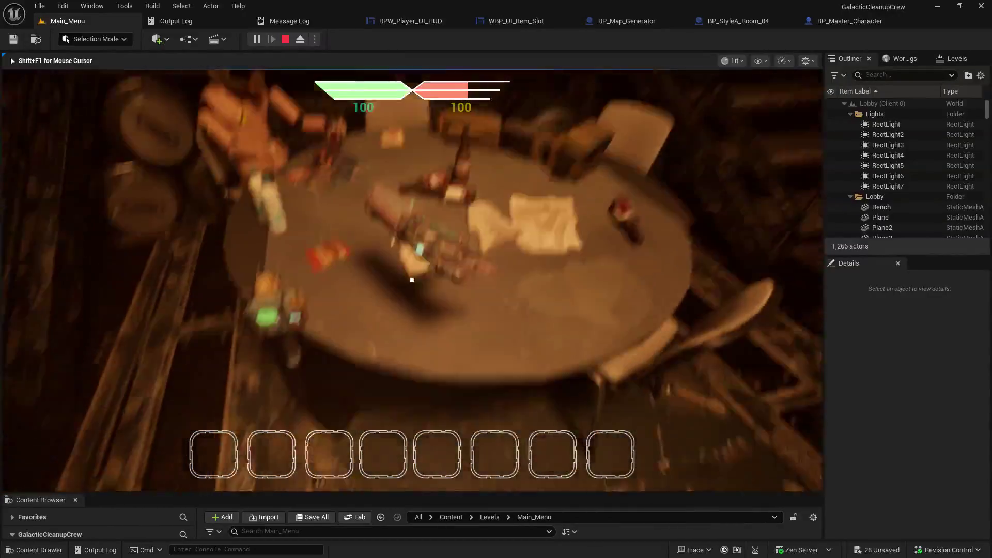
pyautogui.press('e')
pyautogui.press('q')
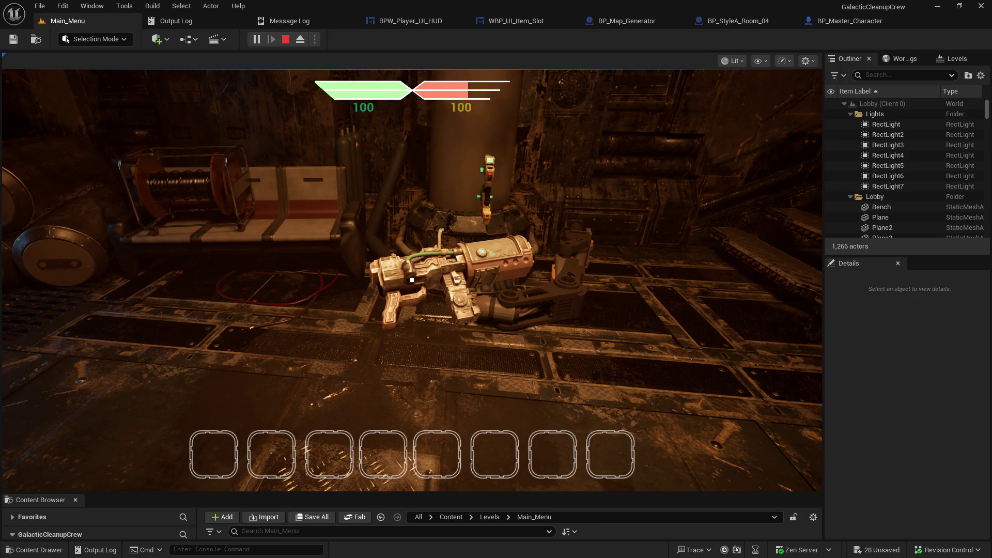
pyautogui.click(413, 310)
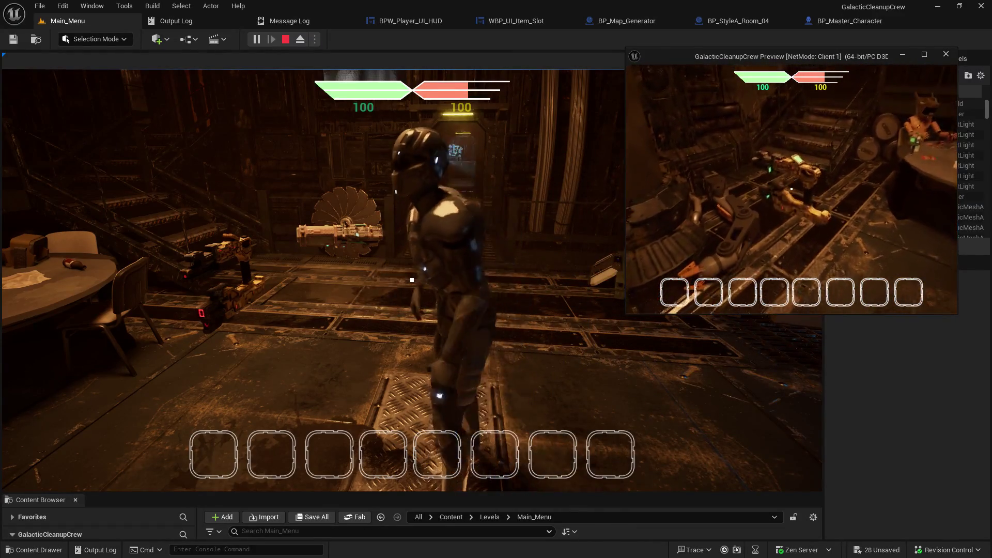
# - As the client, pick up two weapons into slots 2 and 3, then drop both
pyautogui.press('e')
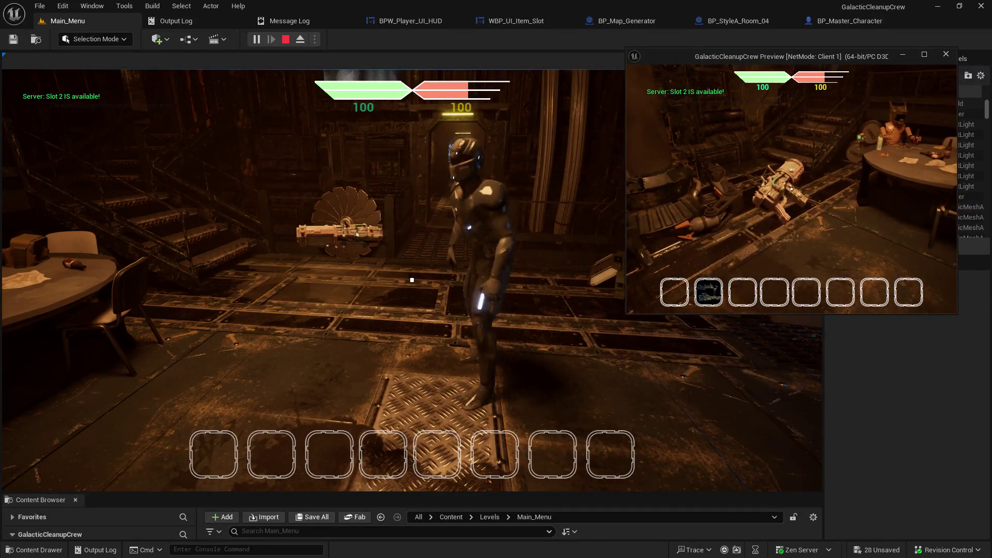
pyautogui.press('e')
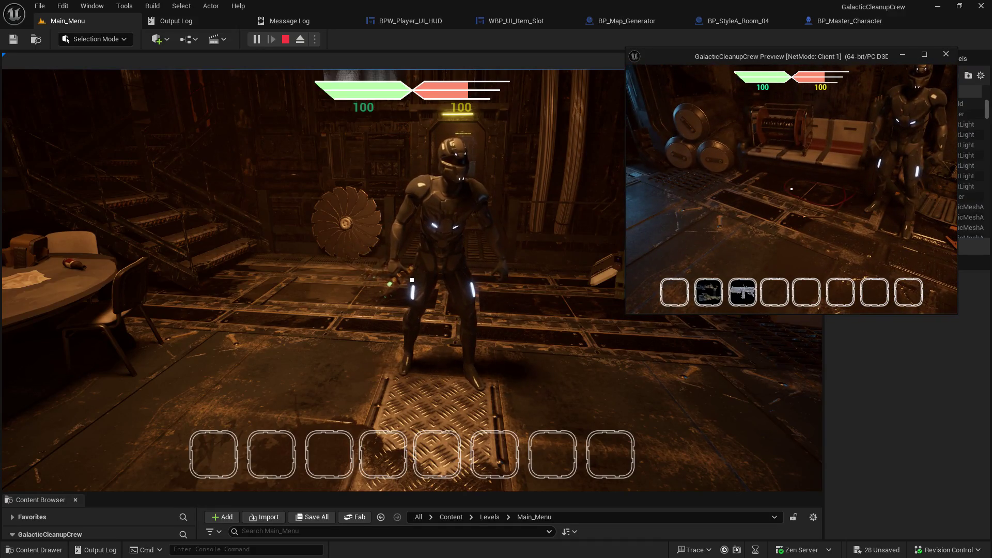
pyautogui.press('g')
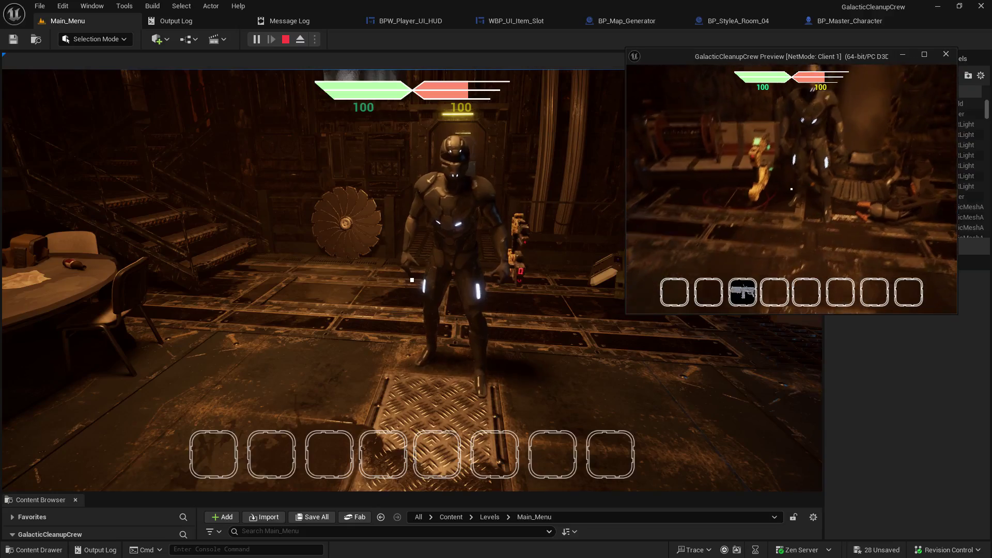
pyautogui.press('g')
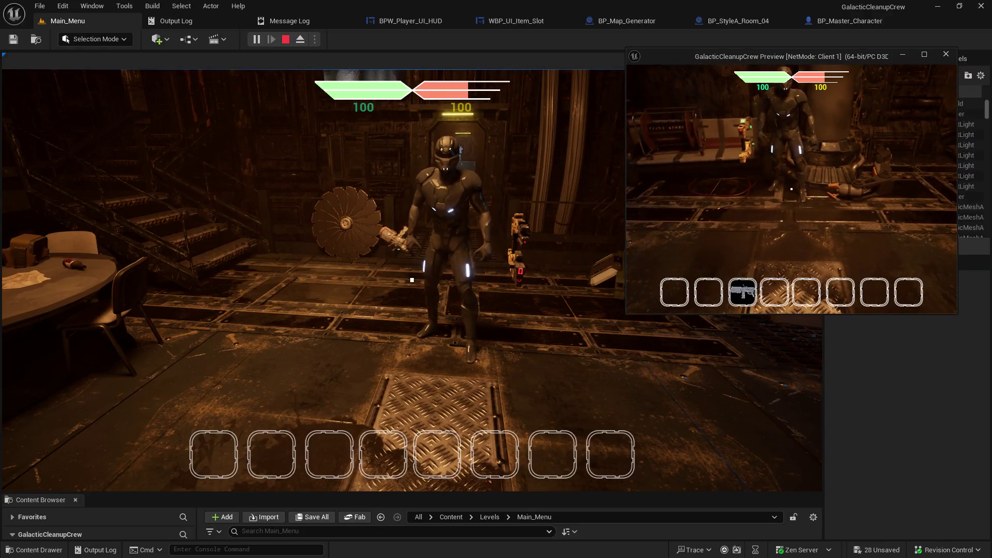
pyautogui.press('w')
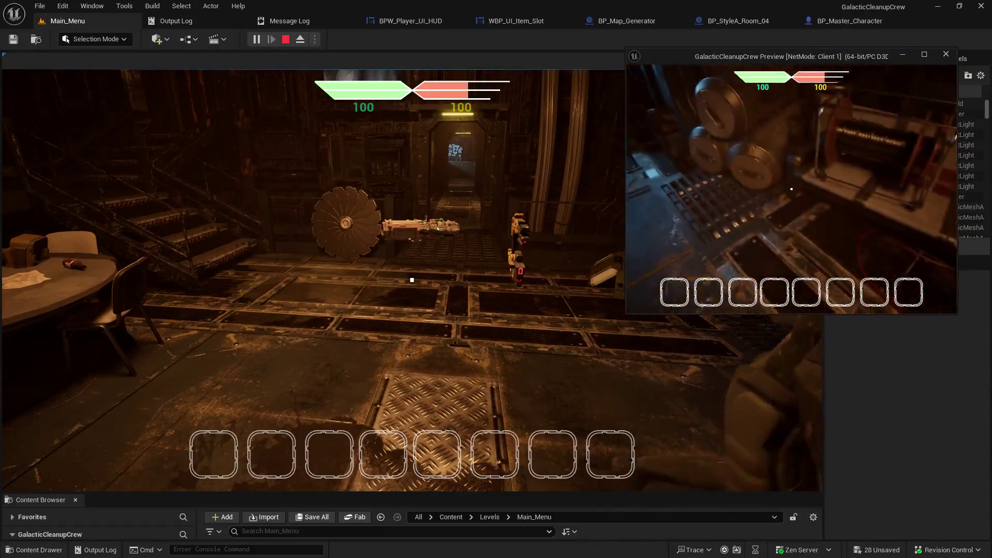
# - As the server, pick guns into slots 1 and 3, drop the slot 3 gun, and stop play
pyautogui.click(568, 284)
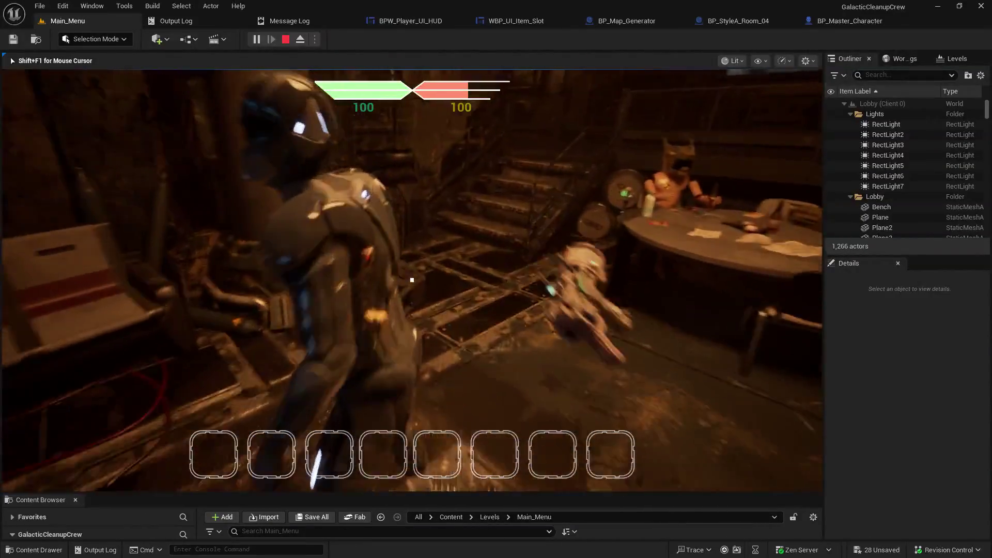
pyautogui.press('e')
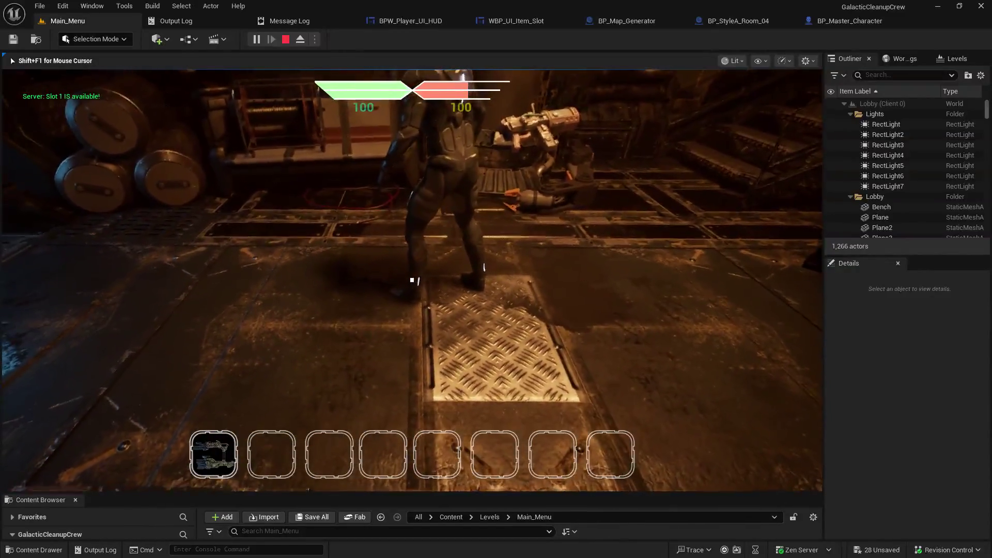
pyautogui.press('e')
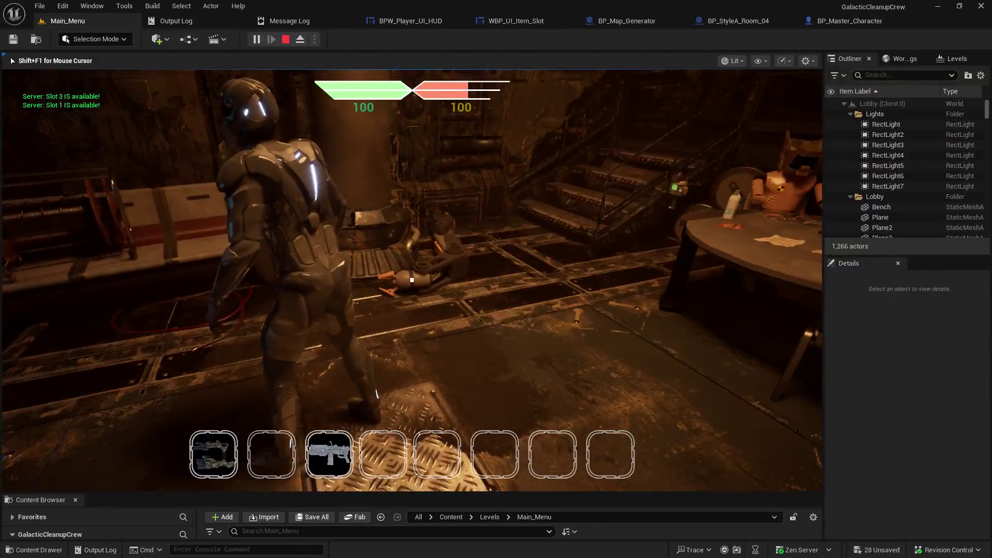
pyautogui.press('g')
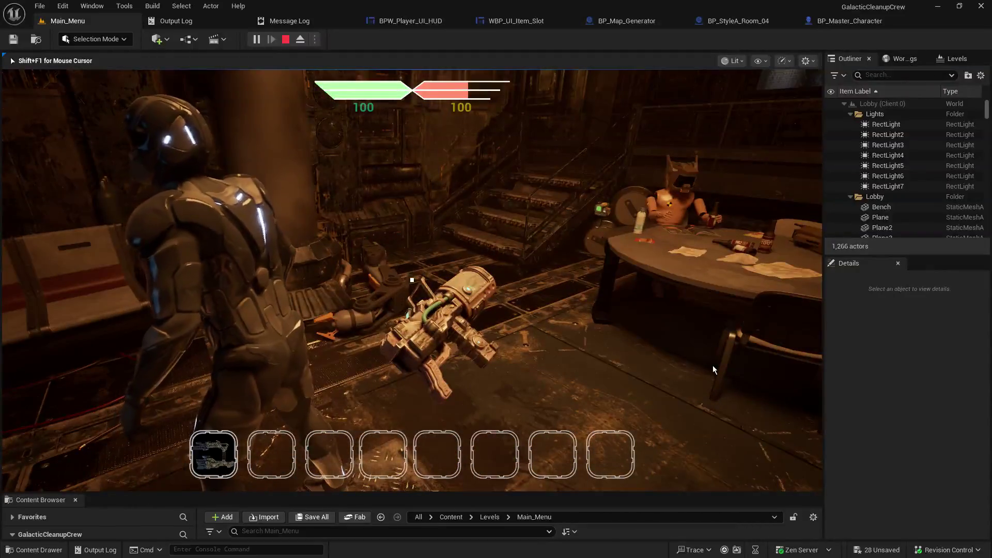
pyautogui.press('Escape')
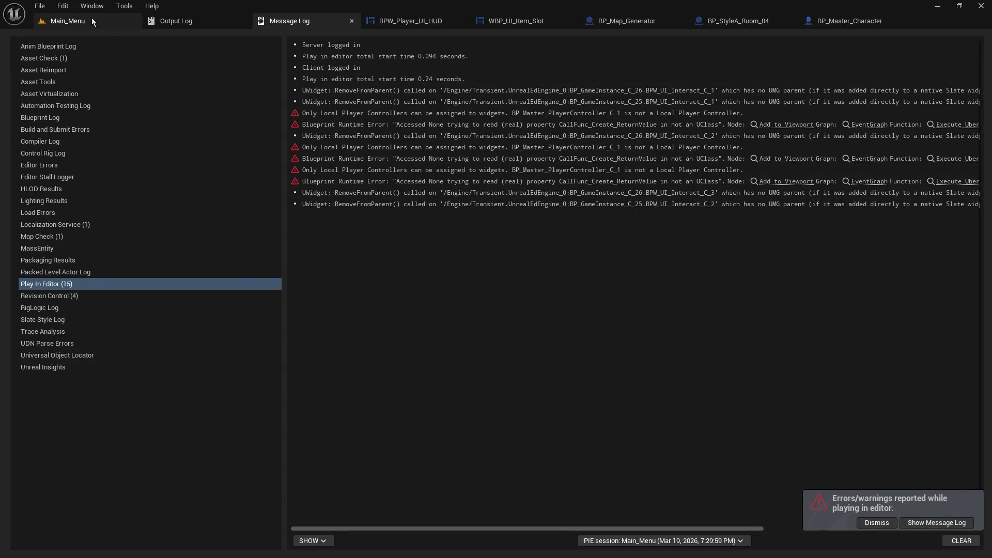
# - Return to the level editor and bring up the WBP_UI_Item_Slot widget designer
pyautogui.click(90, 17)
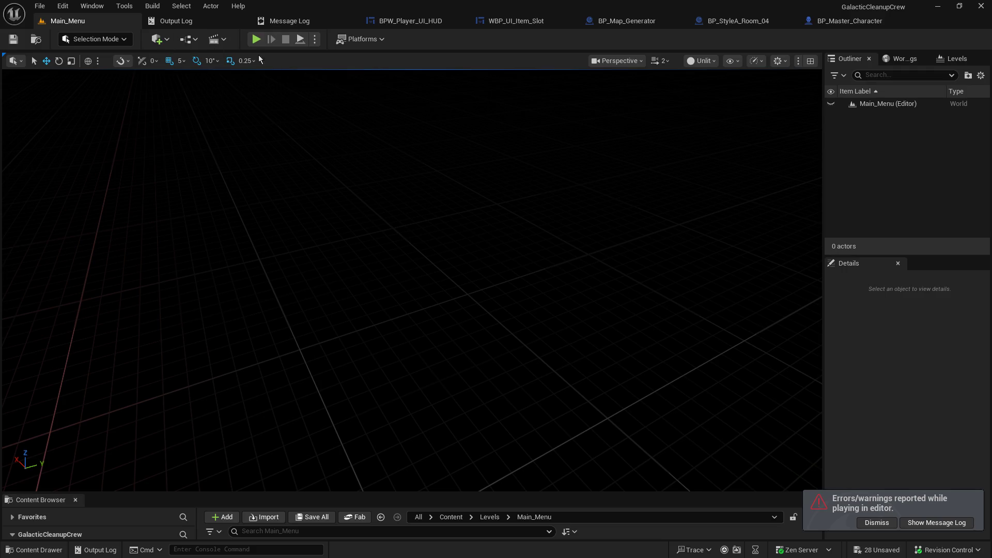
pyautogui.click(519, 23)
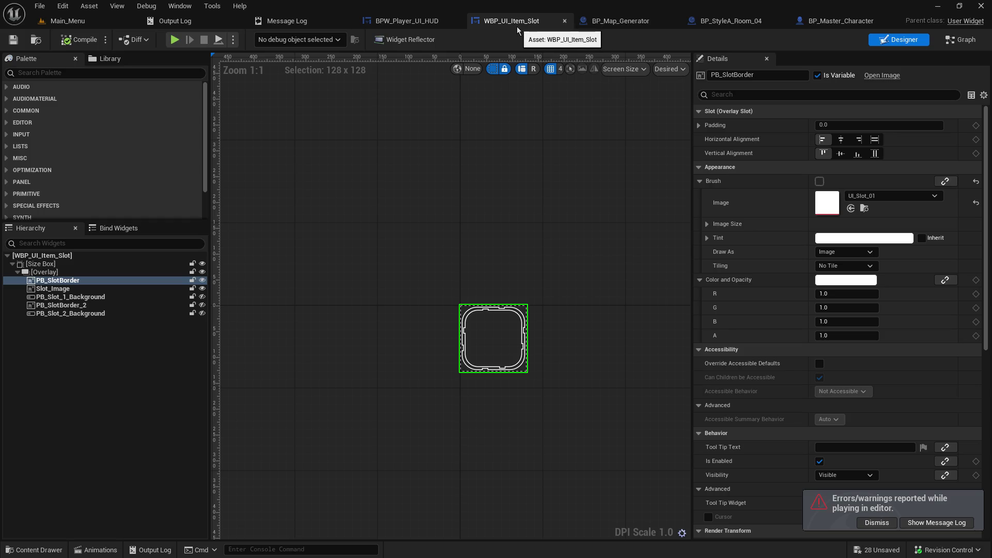
pyautogui.click(416, 22)
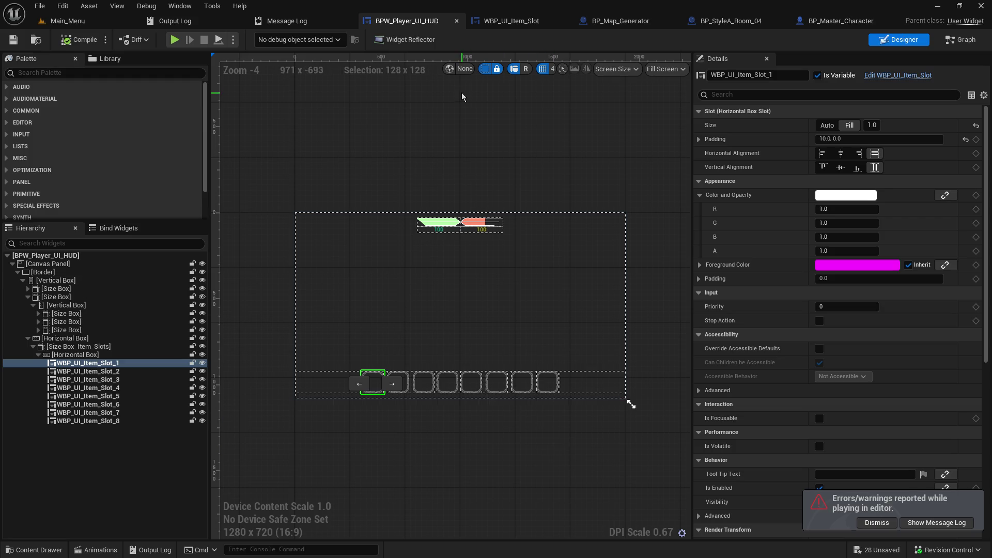
pyautogui.click(511, 21)
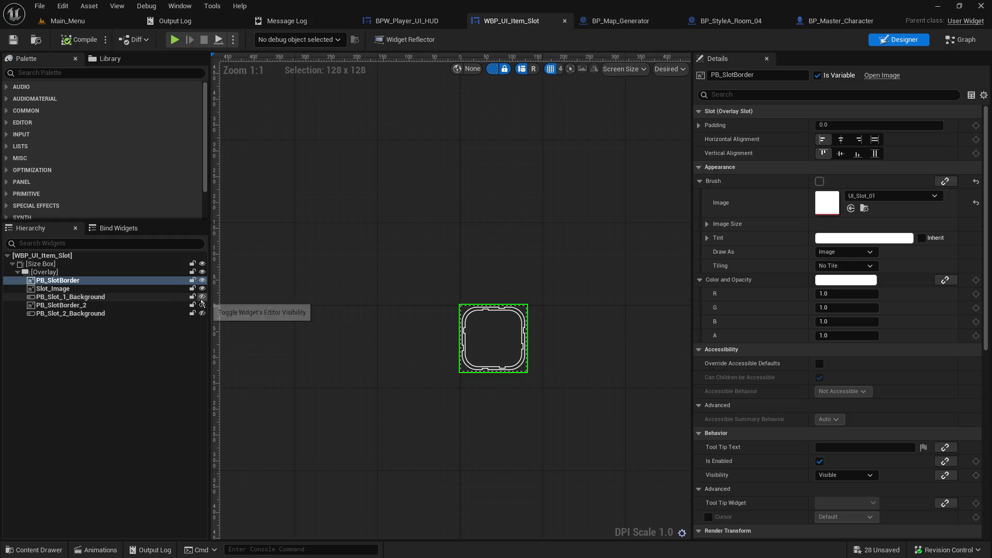
# - Toggle PB_SlotBorder, PB_Slot_1_Background and PB_SlotBorder_2 visibility to compare the slot layers
pyautogui.click(202, 280)
pyautogui.click(202, 297)
pyautogui.click(202, 296)
pyautogui.click(203, 306)
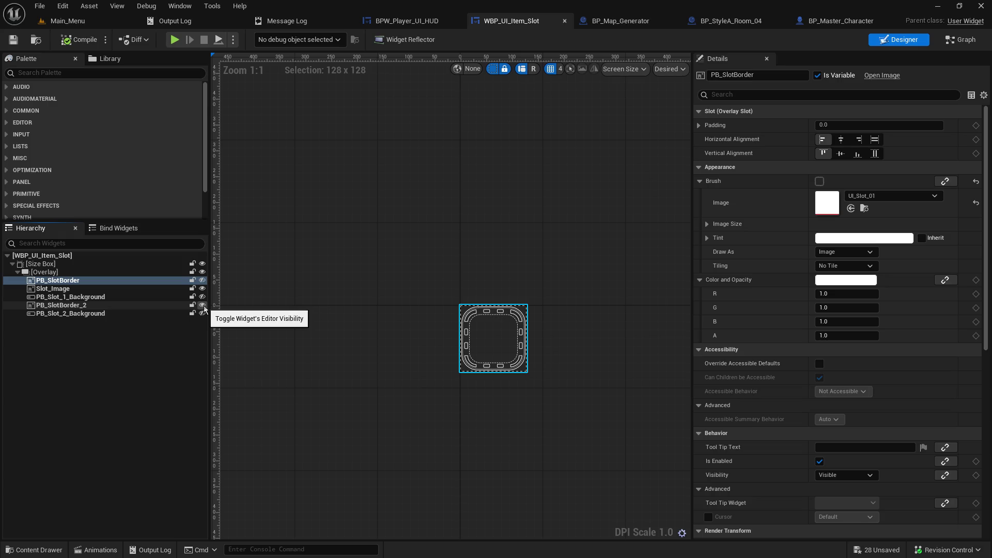
pyautogui.click(203, 305)
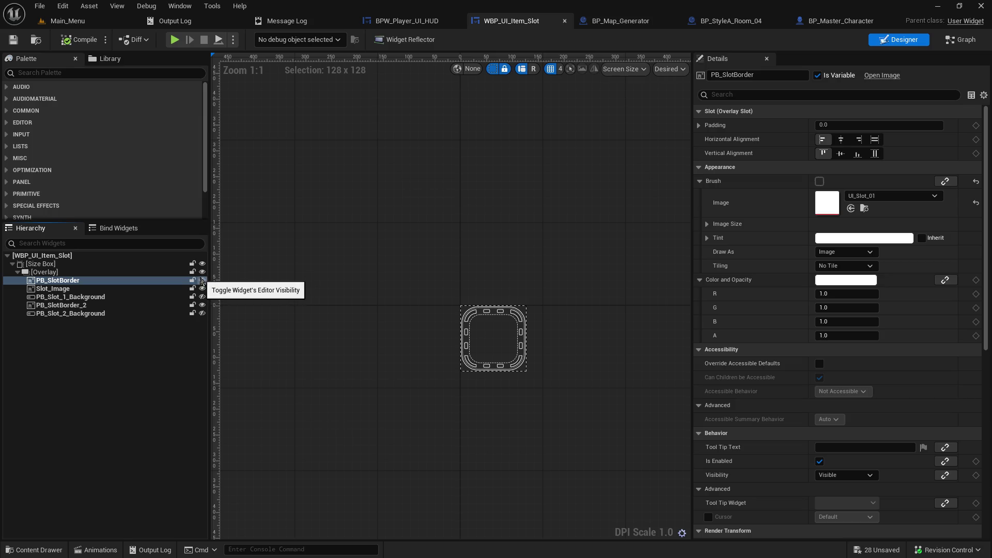
pyautogui.click(203, 279)
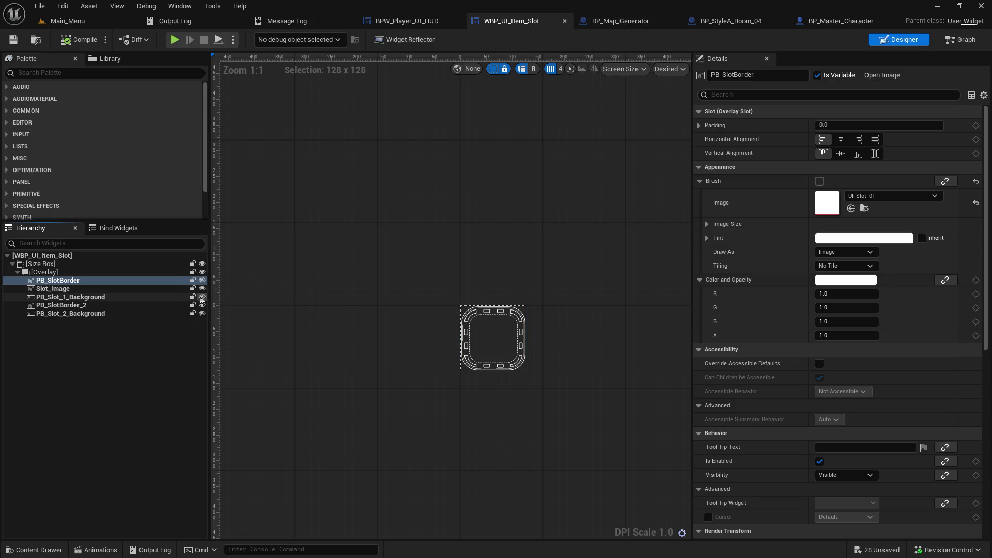
pyautogui.click(202, 297)
pyautogui.click(202, 299)
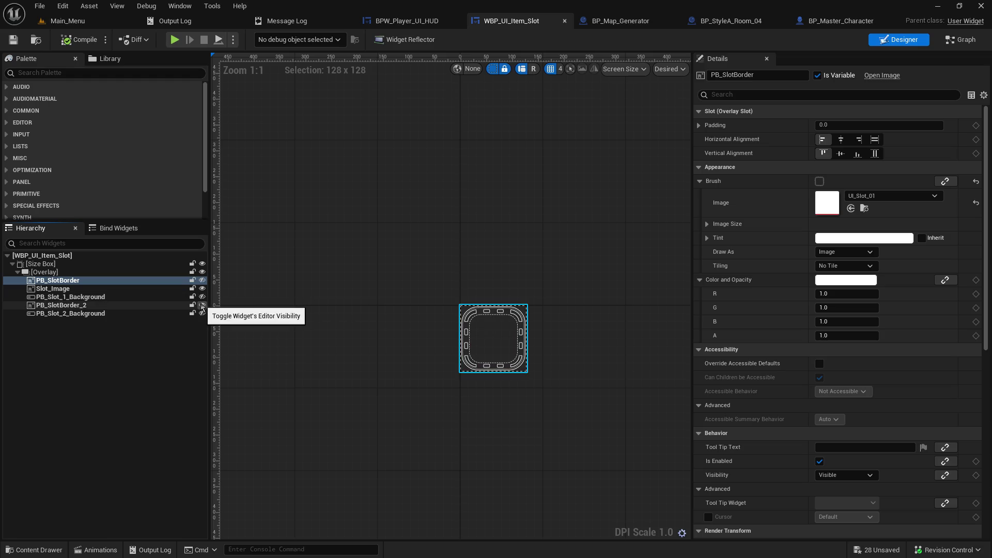
pyautogui.click(202, 306)
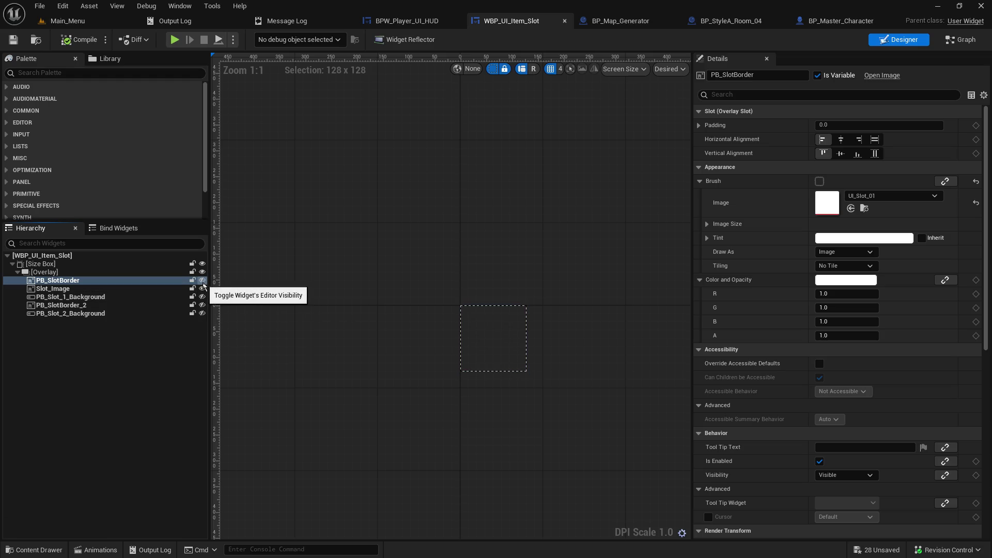
# - Hide both slot background layers, leaving only the border, and switch to the Event Graph
pyautogui.click(202, 280)
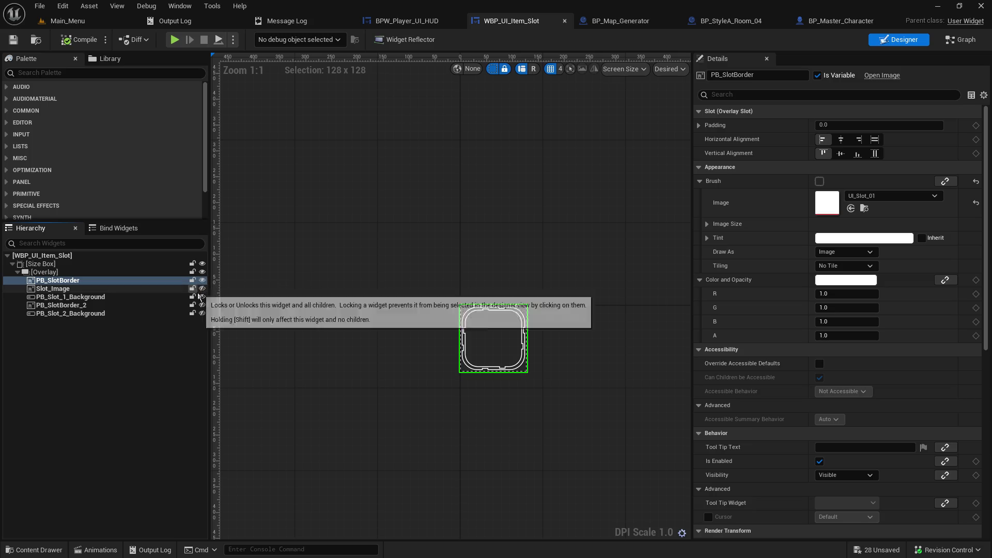
pyautogui.click(202, 296)
pyautogui.click(202, 280)
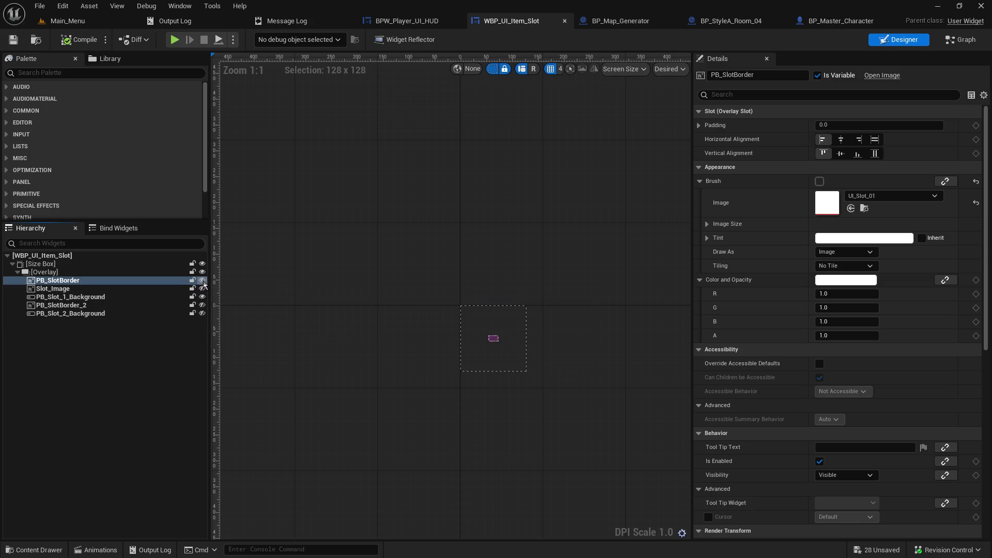
pyautogui.click(202, 288)
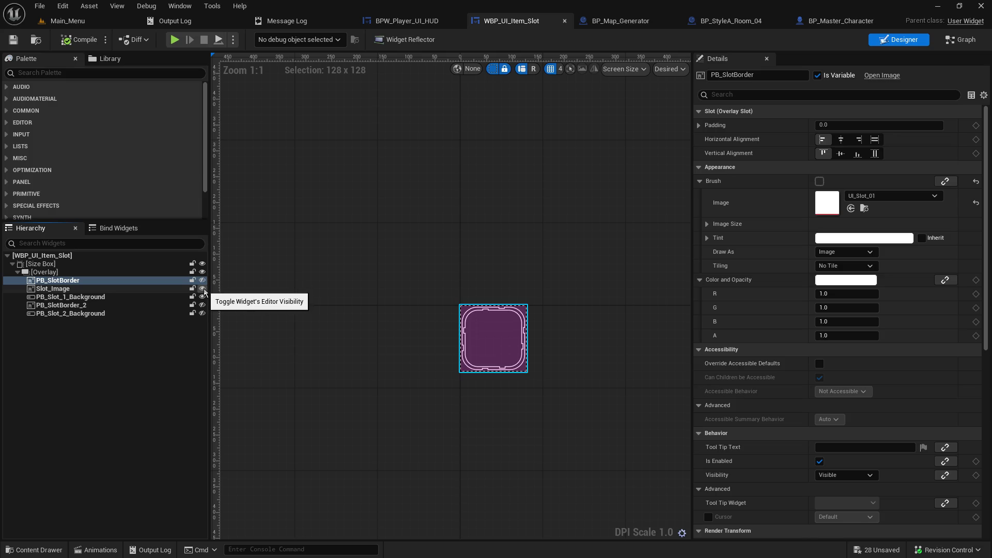
pyautogui.click(202, 297)
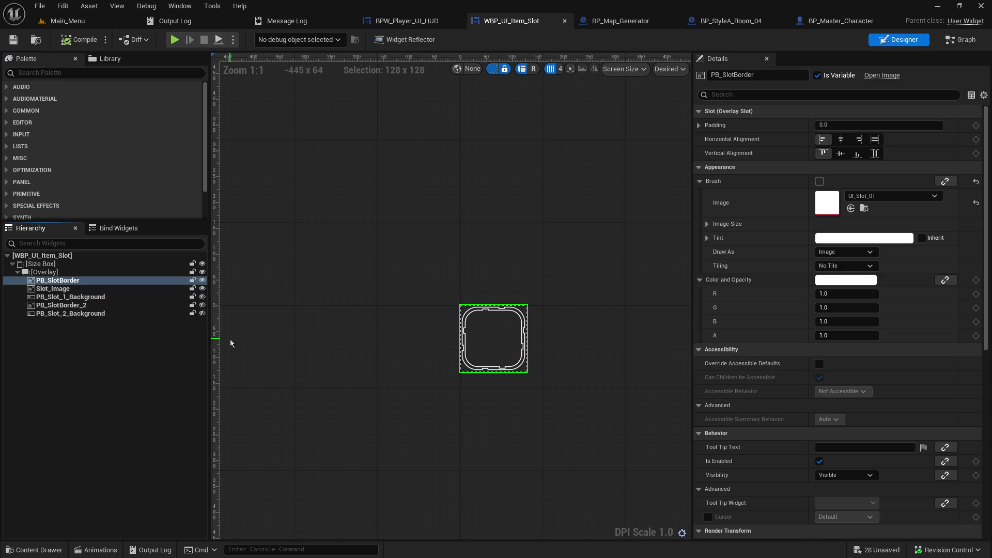
pyautogui.click(202, 313)
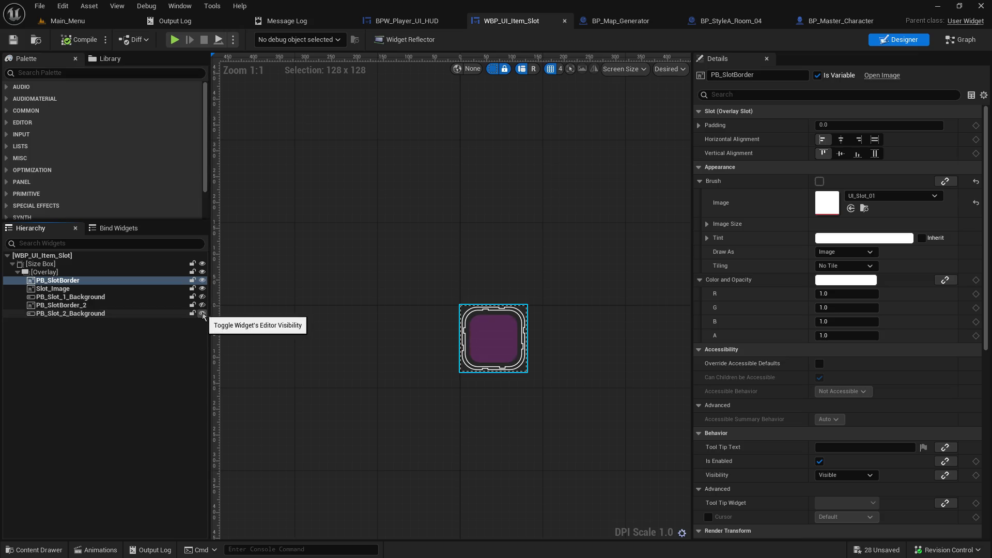
pyautogui.click(202, 313)
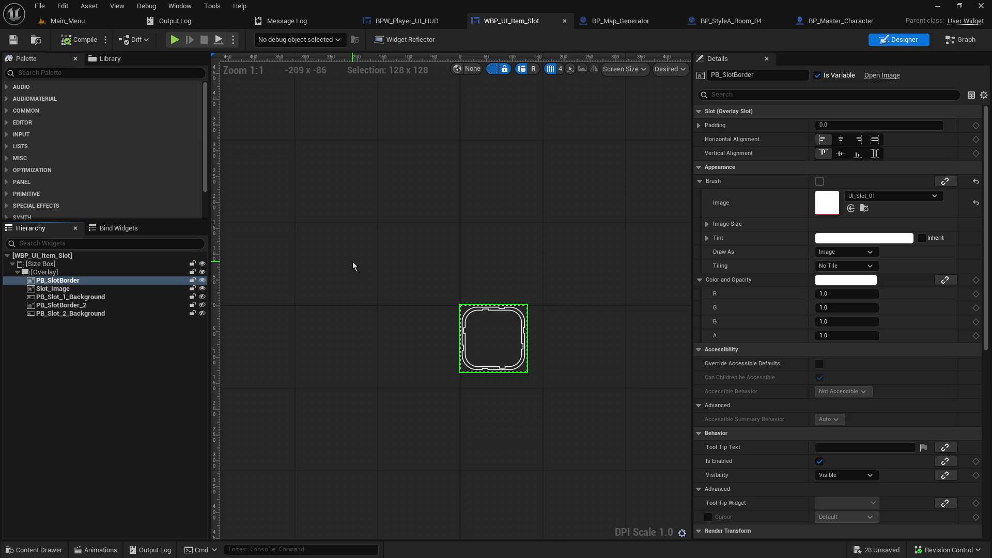
pyautogui.click(960, 39)
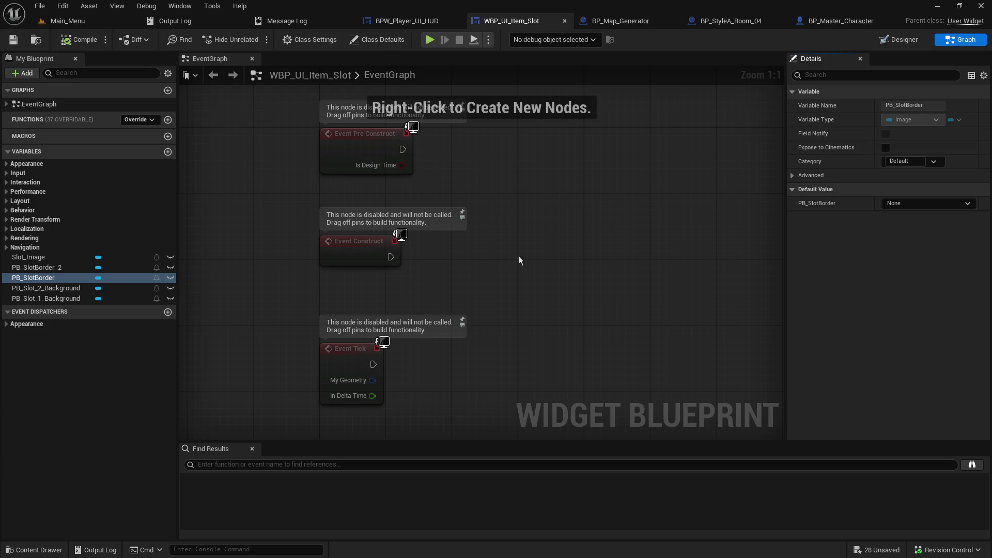
# - Pan the EventGraph to an empty area and bring up the node action menu there
pyautogui.moveTo(514, 261); pyautogui.dragTo(543, 167)
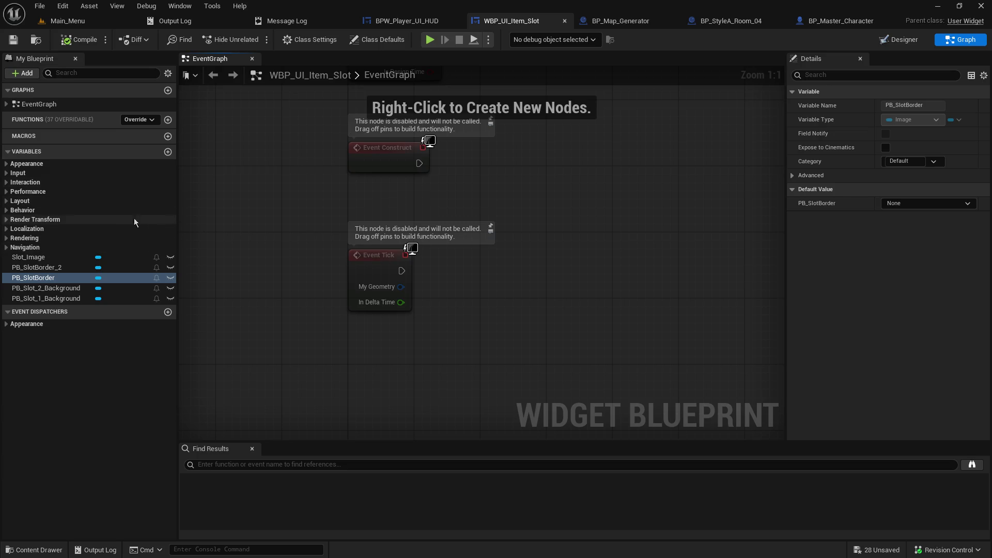
pyautogui.moveTo(482, 318)
pyautogui.mouseDown()
pyautogui.moveTo(452, 246)
pyautogui.moveTo(334, 283)
pyautogui.mouseUp()
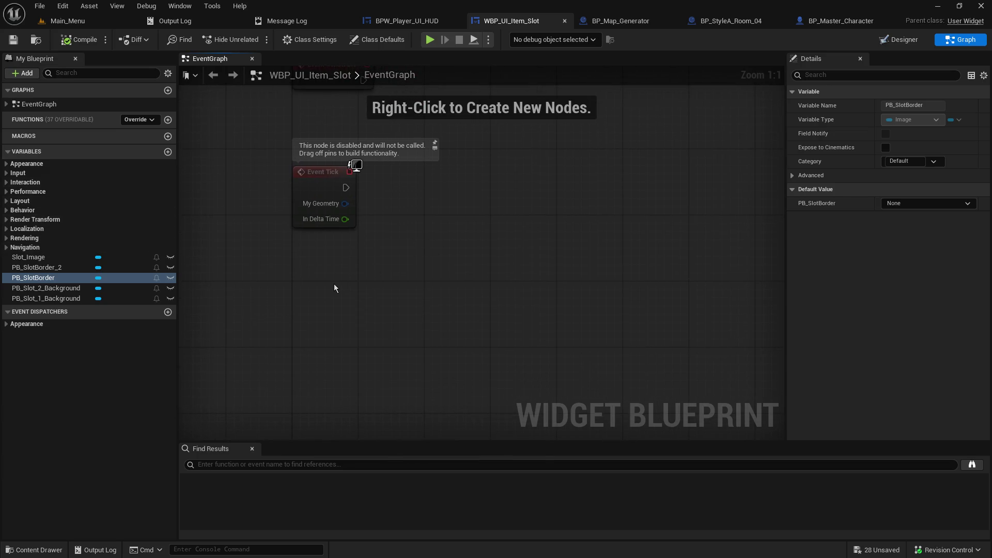
pyautogui.rightClick(334, 284)
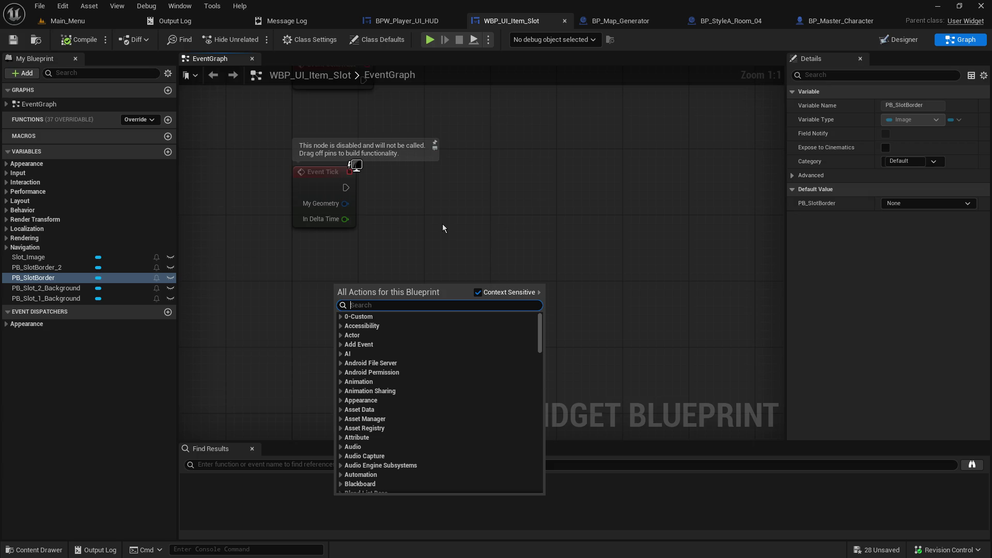
# - Search the action menu for 'add custom' and add a Custom Event node
pyautogui.write('add')
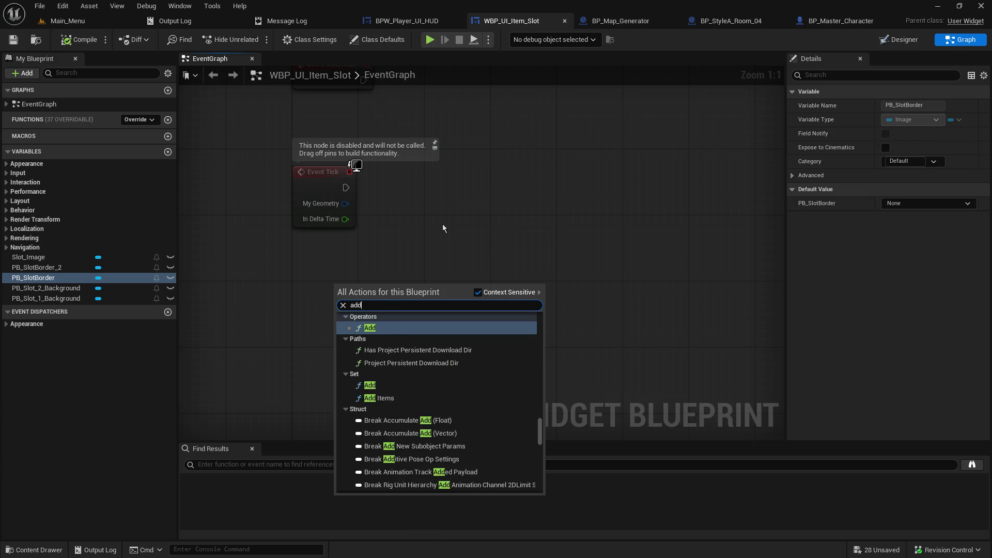
pyautogui.press('BackSpace')
pyautogui.press('BackSpace')
pyautogui.press('BackSpace')
pyautogui.write('Crea')
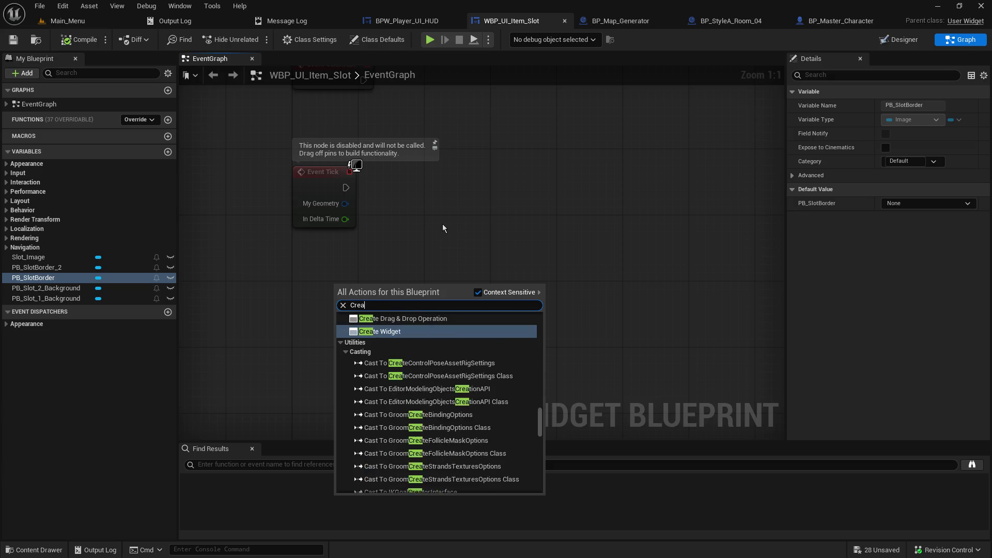
pyautogui.write('te ev')
pyautogui.hotkey('ctrl', 'a')
pyautogui.write('add new')
pyautogui.press('BackSpace')
pyautogui.press('BackSpace')
pyautogui.press('BackSpace')
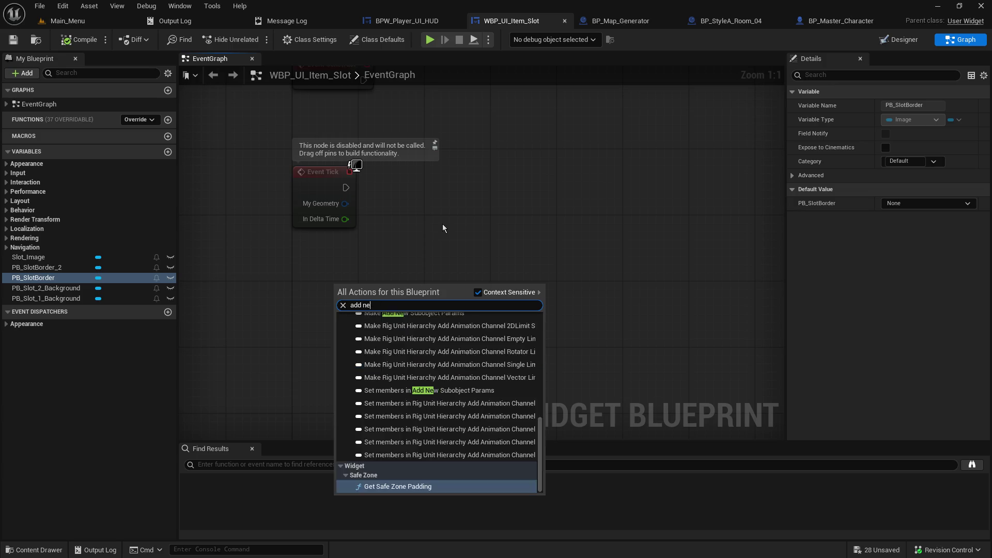
pyautogui.write('ev')
pyautogui.hotkey('ctrl', 'a')
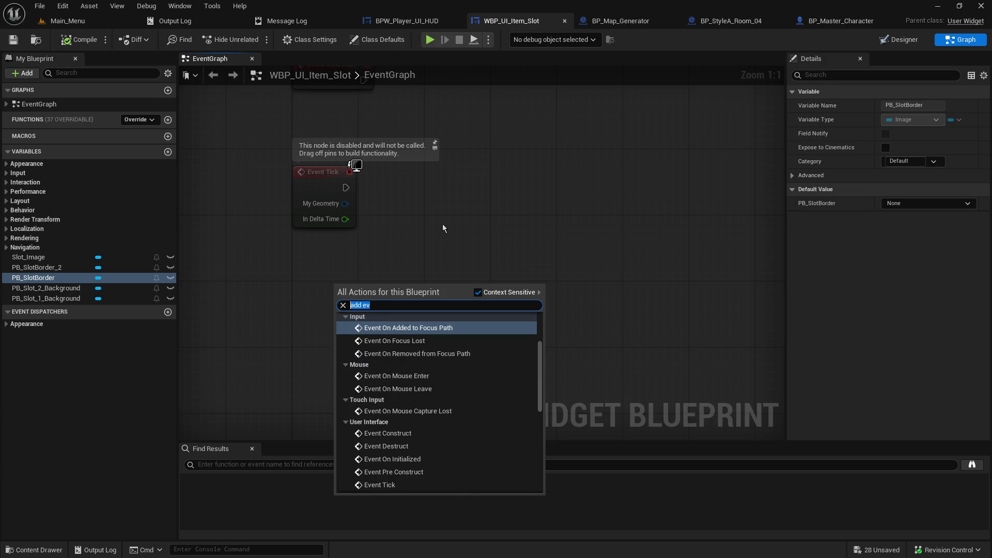
pyautogui.write('create new')
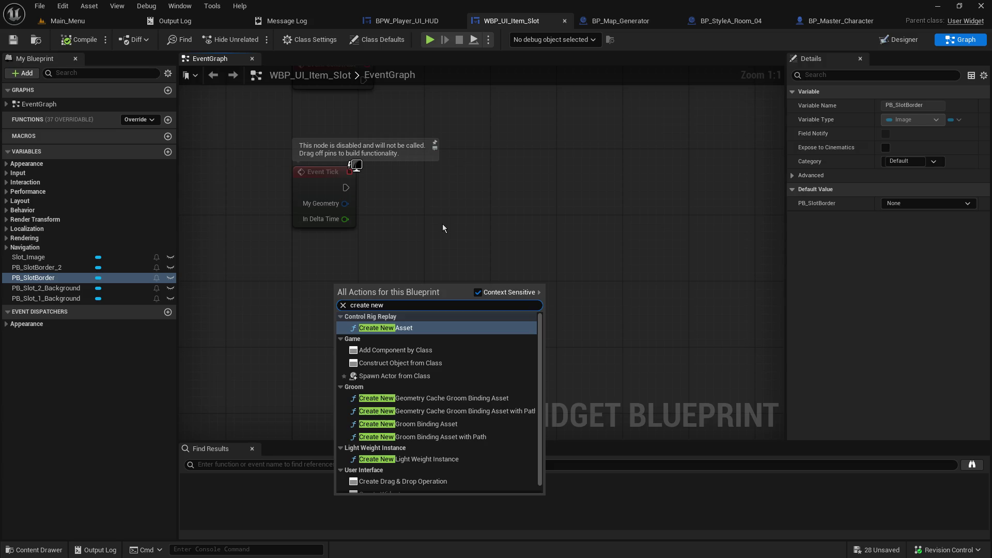
pyautogui.press('BackSpace')
pyautogui.press('BackSpace')
pyautogui.press('BackSpace')
pyautogui.write('ev')
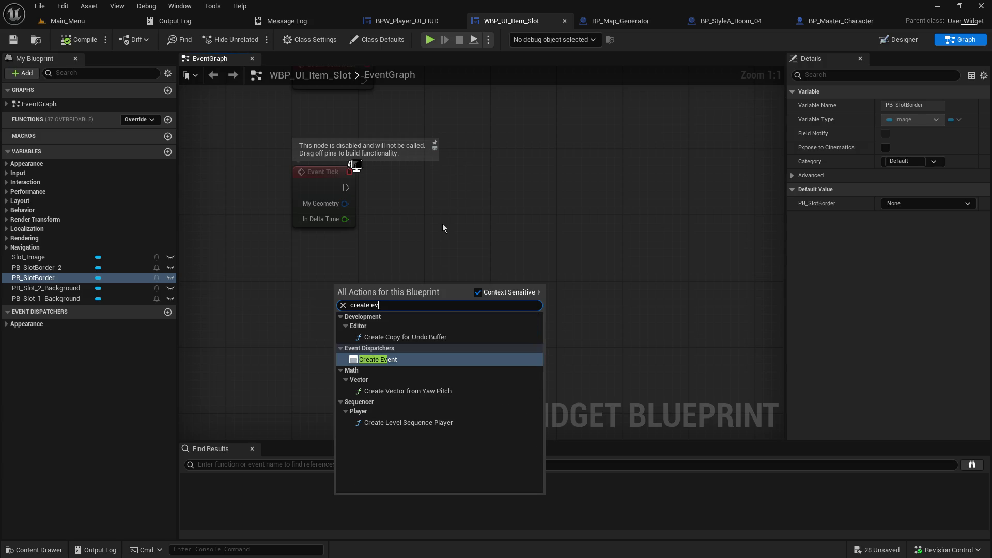
pyautogui.press('BackSpace')
pyautogui.press('BackSpace')
pyautogui.press('BackSpace')
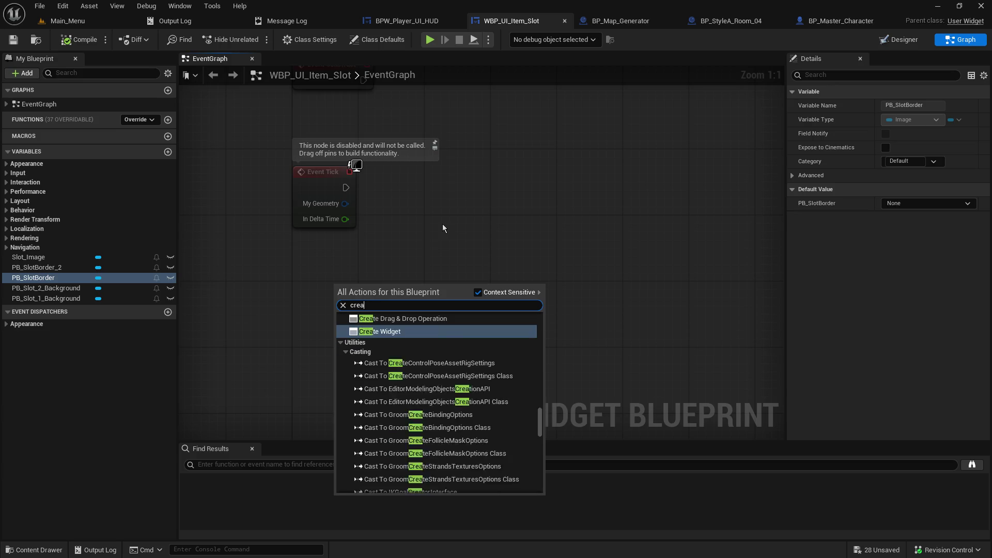
pyautogui.write('add custom')
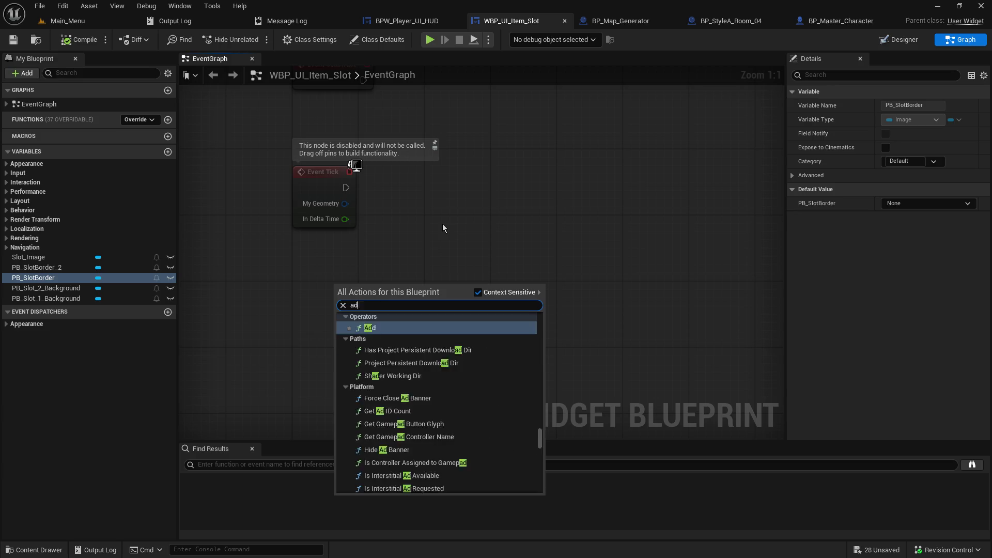
pyautogui.press('Return')
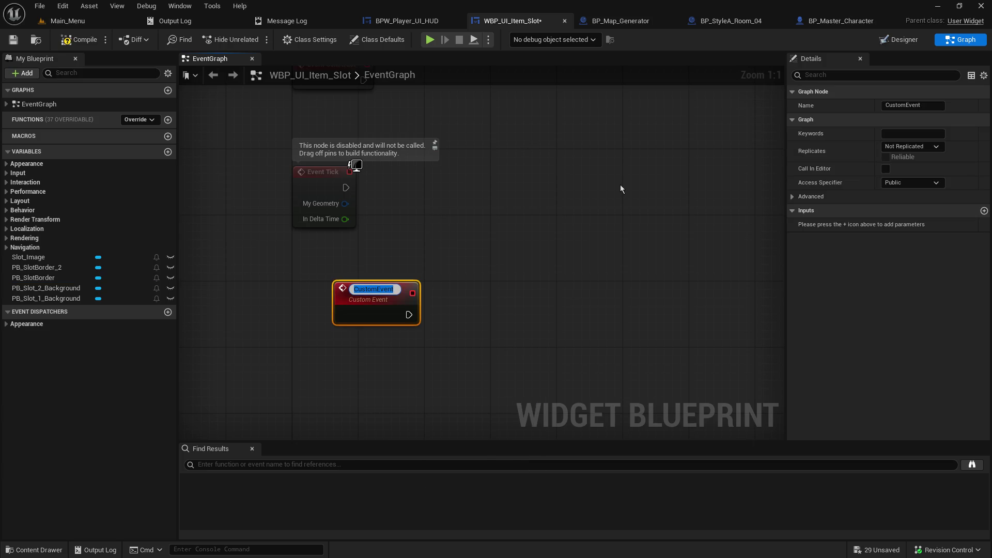
# - Rename the new Custom Event node to LOCAL_Set_Slot_Active
pyautogui.write('LOCAL')
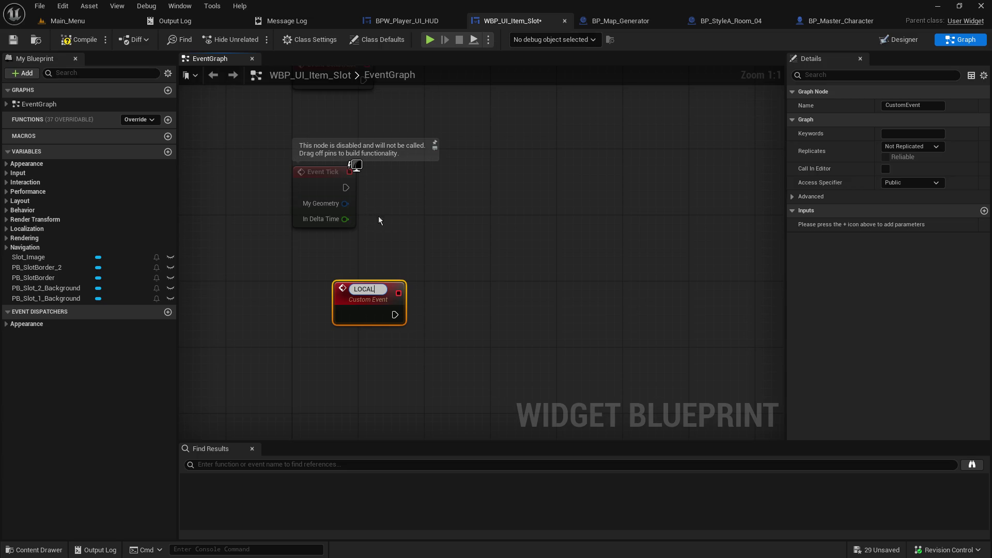
pyautogui.hotkey('ctrl', 'a')
pyautogui.press('BackSpace')
pyautogui.write('LOCAL')
pyautogui.write('_')
pyautogui.write('Set_Slot')
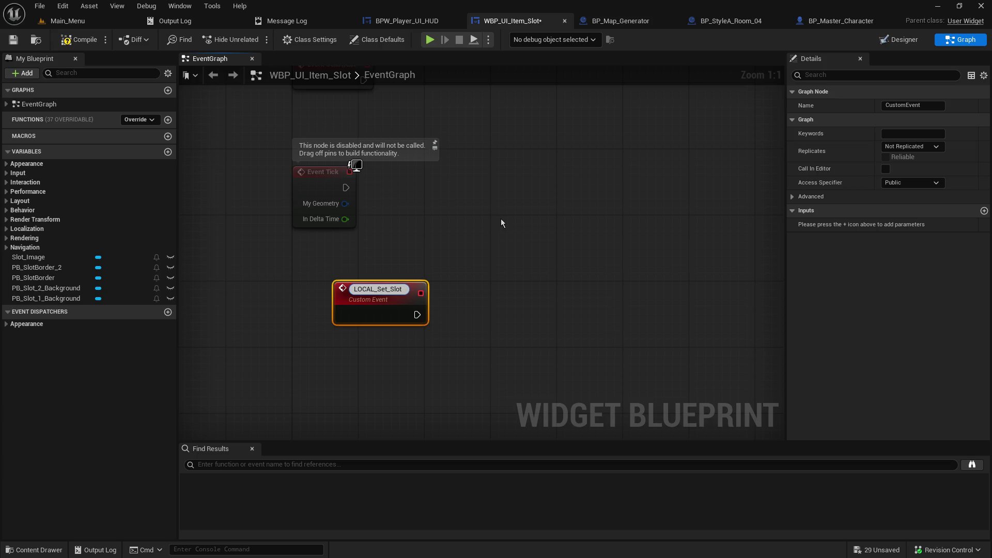
pyautogui.write('_Active')
pyautogui.press('Return')
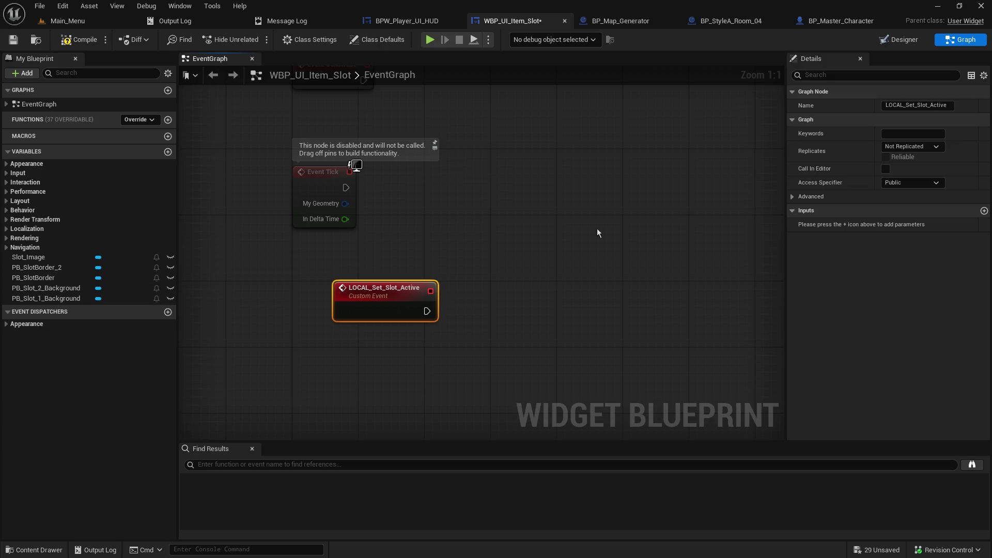
# - Add an Integer64 input named Slot ID to the event and save the blueprint
pyautogui.click(984, 210)
pyautogui.click(907, 229)
pyautogui.click(908, 229)
pyautogui.click(910, 229)
pyautogui.click(888, 267)
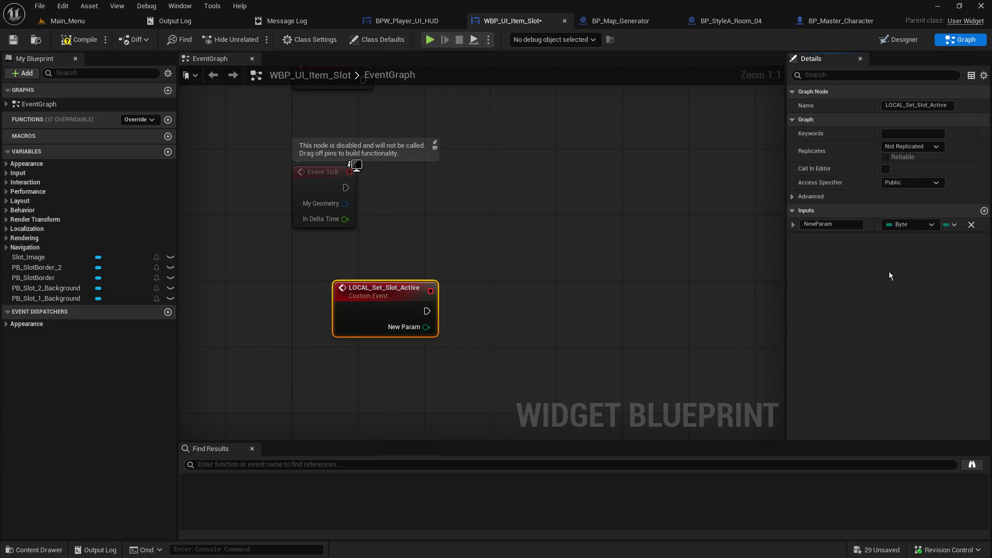
pyautogui.click(913, 227)
pyautogui.click(896, 285)
pyautogui.click(830, 224)
pyautogui.write('Slot ID')
pyautogui.press('Return')
pyautogui.click(15, 39)
# - Nudge the LOCAL_Set_Slot_Active node left and remove the Slot ID input
pyautogui.moveTo(402, 289); pyautogui.dragTo(361, 290)
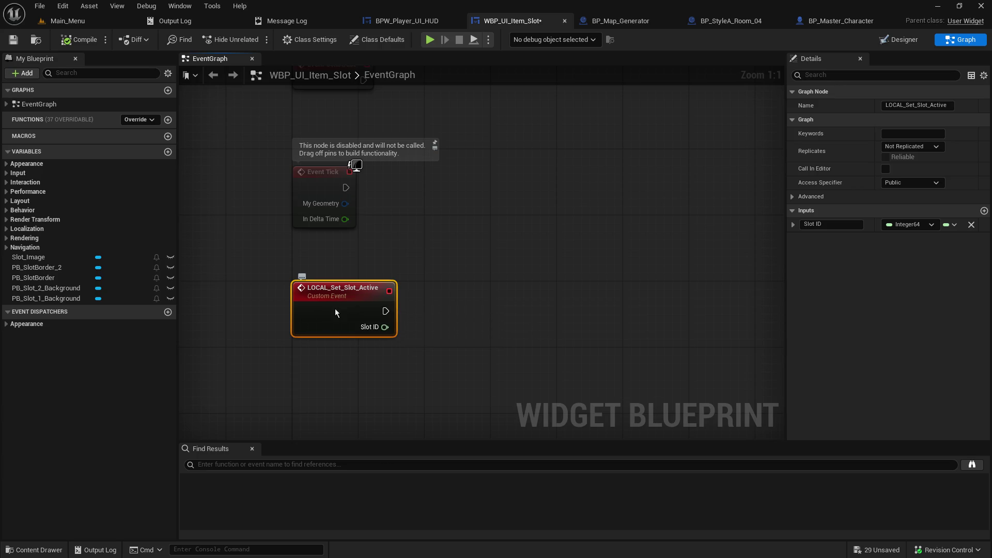
pyautogui.moveTo(332, 346); pyautogui.dragTo(348, 305)
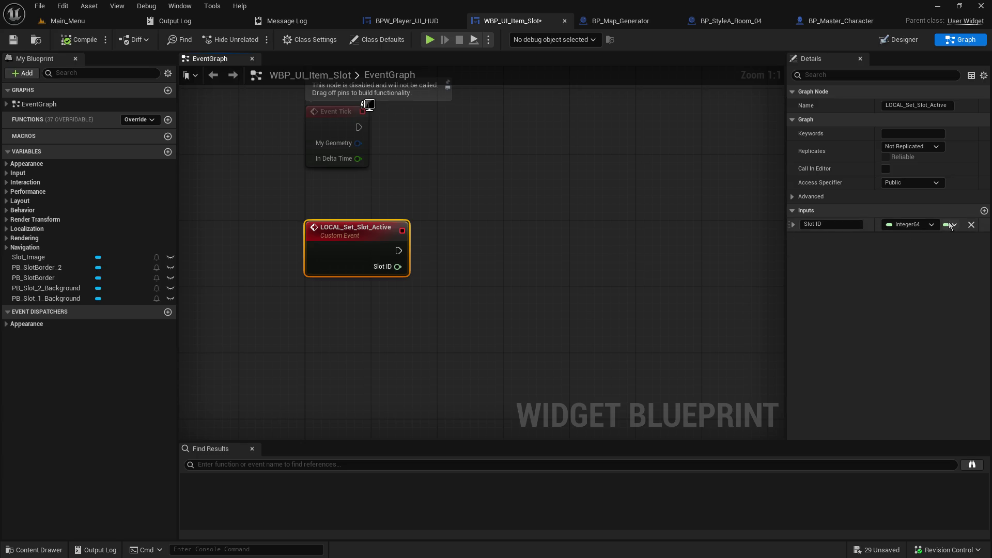
pyautogui.click(972, 225)
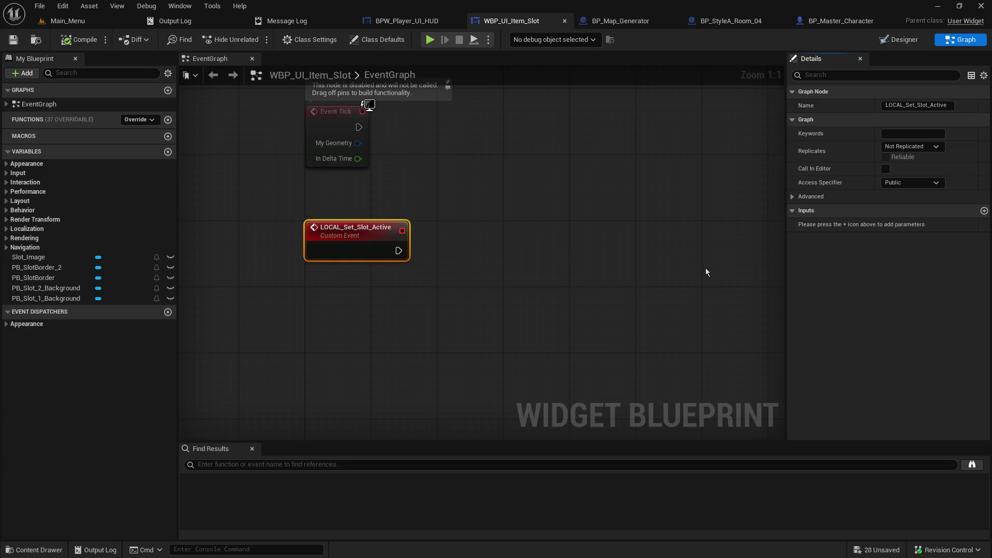
# - Add a new Boolean input to the event, trying names like IsSlotActive without committing one
pyautogui.click(984, 210)
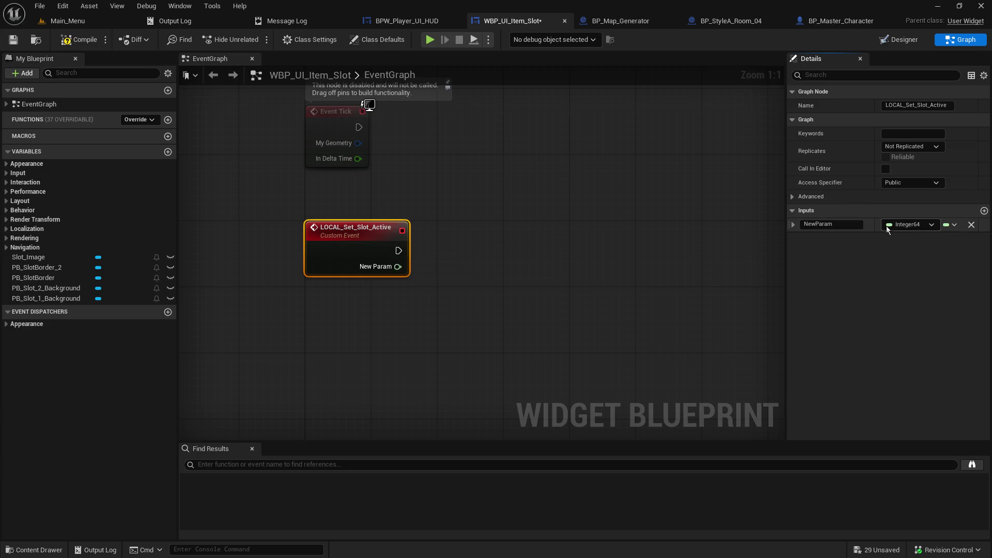
pyautogui.click(890, 225)
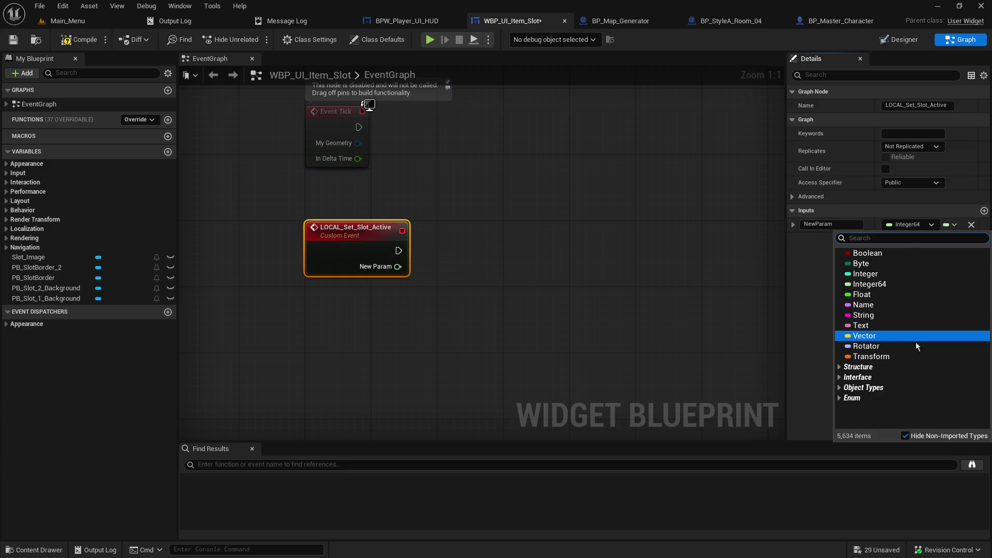
pyautogui.click(909, 256)
pyautogui.click(835, 225)
pyautogui.hotkey('ctrl', 'a')
pyautogui.write('A')
pyautogui.press('BackSpace')
pyautogui.write('is_actrive')
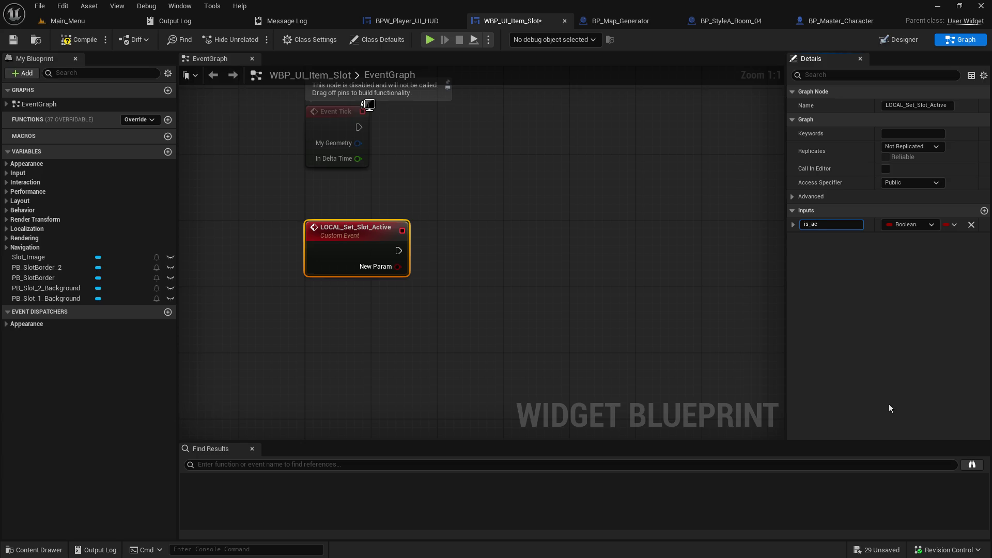
pyautogui.press('BackSpace')
pyautogui.press('BackSpace')
pyautogui.press('BackSpace')
pyautogui.write('is_a')
pyautogui.press('BackSpace')
pyautogui.press('BackSpace')
pyautogui.press('BackSpace')
pyautogui.write('IsSlotActive')
pyautogui.press('BackSpace')
pyautogui.press('BackSpace')
pyautogui.press('BackSpace')
pyautogui.press('BackSpace')
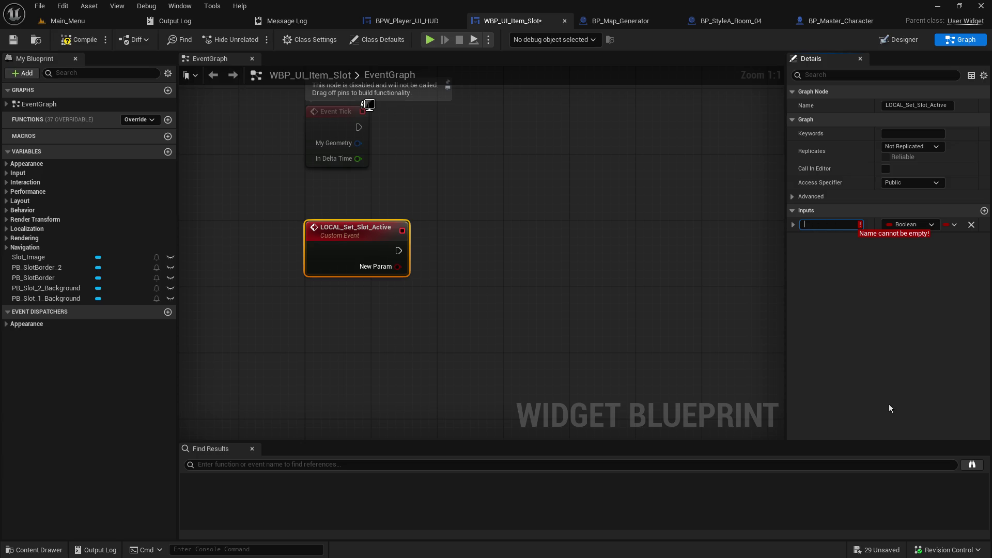
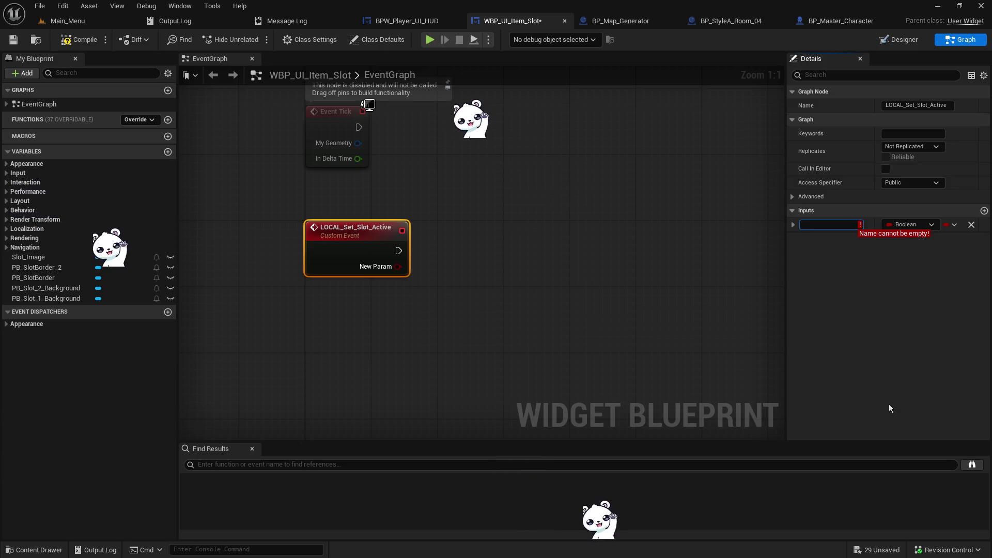
# - Rename the custom event's new Boolean input to Active
pyautogui.write('Status')
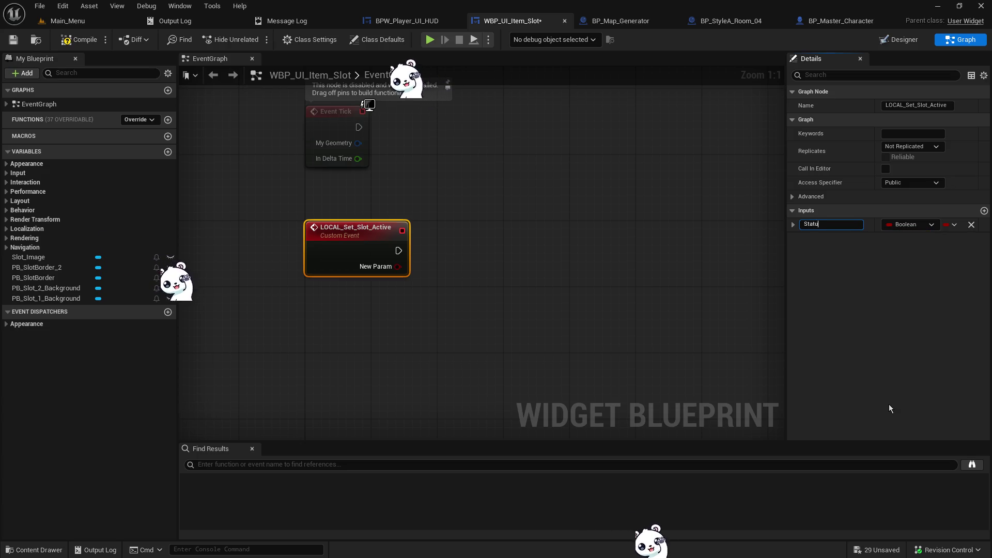
pyautogui.press('BackSpace')
pyautogui.press('BackSpace')
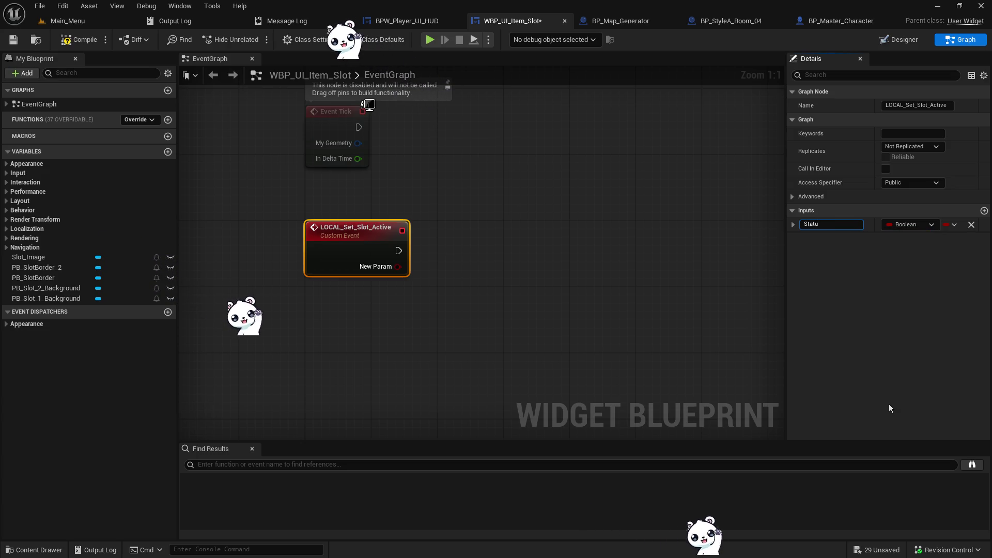
pyautogui.press('BackSpace')
pyautogui.press('BackSpace')
pyautogui.press('BackSpace')
pyautogui.write('Active')
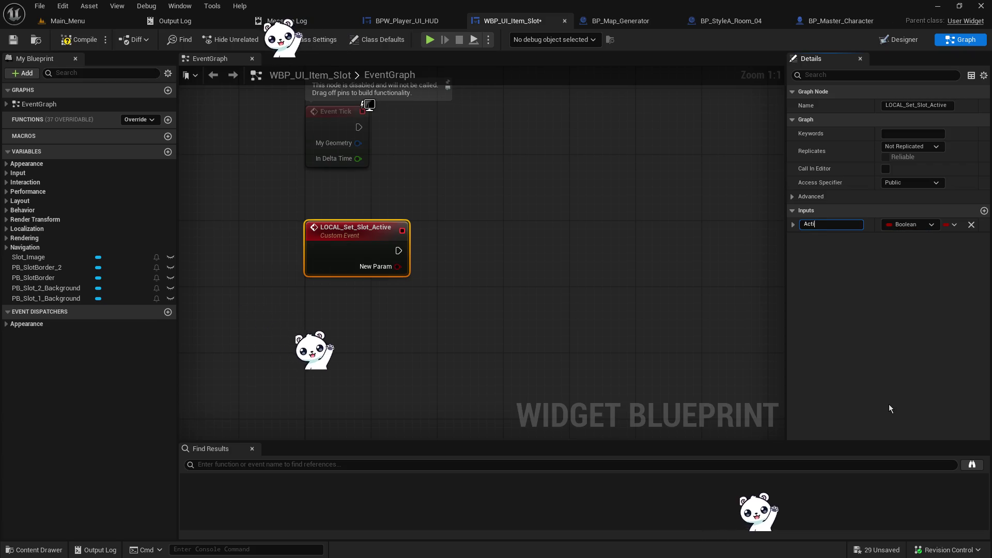
# - Move the Branch node right beside the LOCAL_Set_Slot_Active custom event
pyautogui.moveTo(446, 269)
pyautogui.mouseDown()
pyautogui.moveTo(379, 274)
pyautogui.moveTo(454, 270)
pyautogui.moveTo(440, 258)
pyautogui.mouseUp()
pyautogui.moveTo(469, 228); pyautogui.dragTo(411, 245)
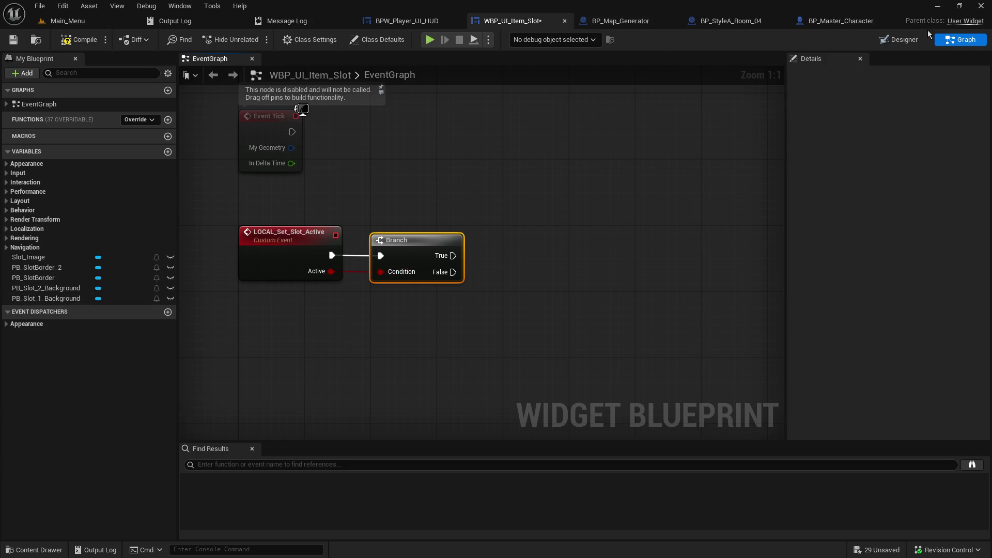
pyautogui.click(897, 40)
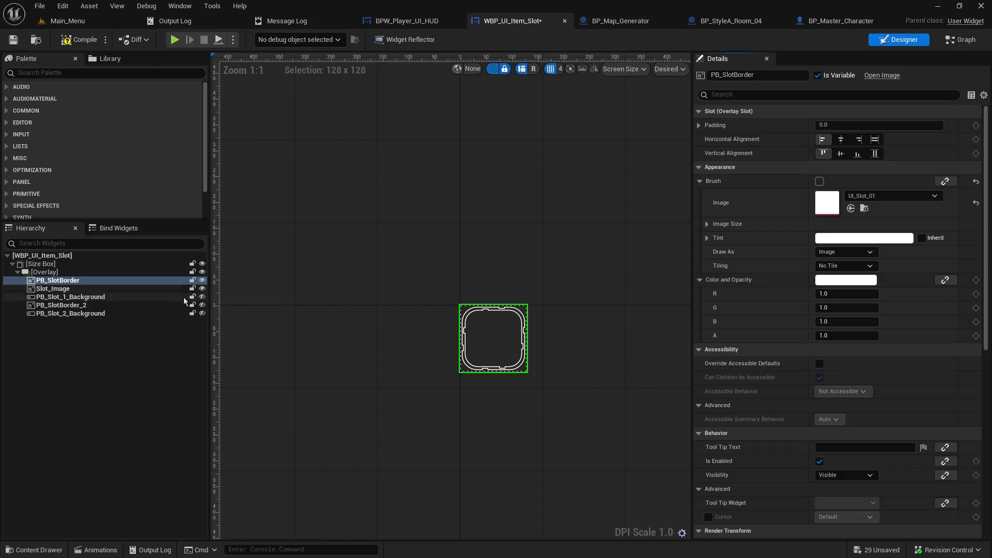
# - Rename the PB_SlotBorder_2 widget to PB_SlotBorder_Active and drop it into the event graph
pyautogui.click(66, 306)
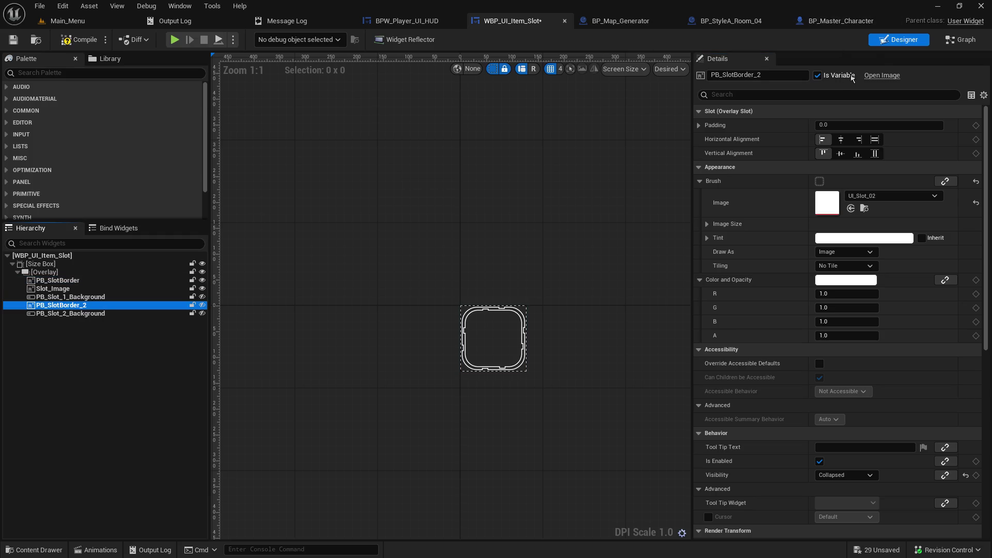
pyautogui.click(964, 40)
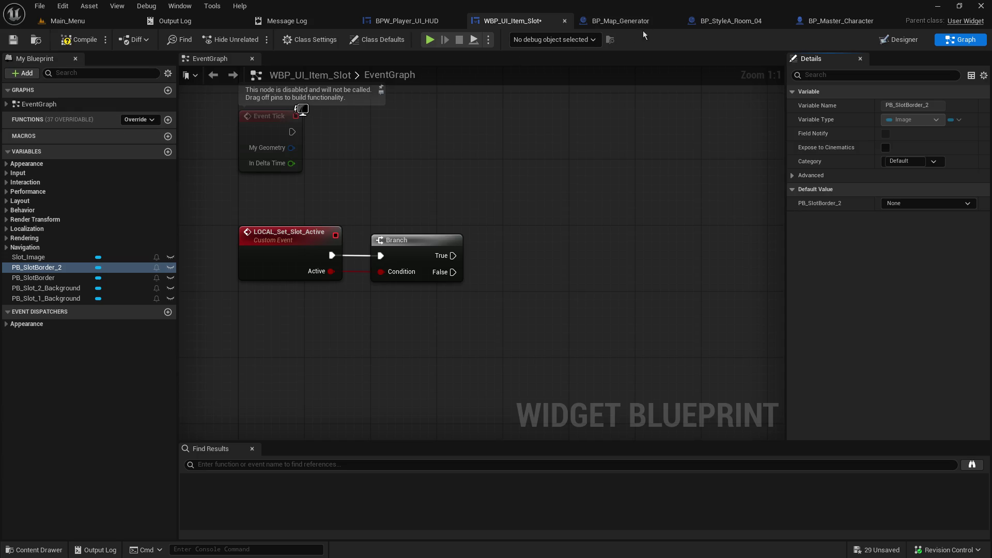
pyautogui.click(897, 40)
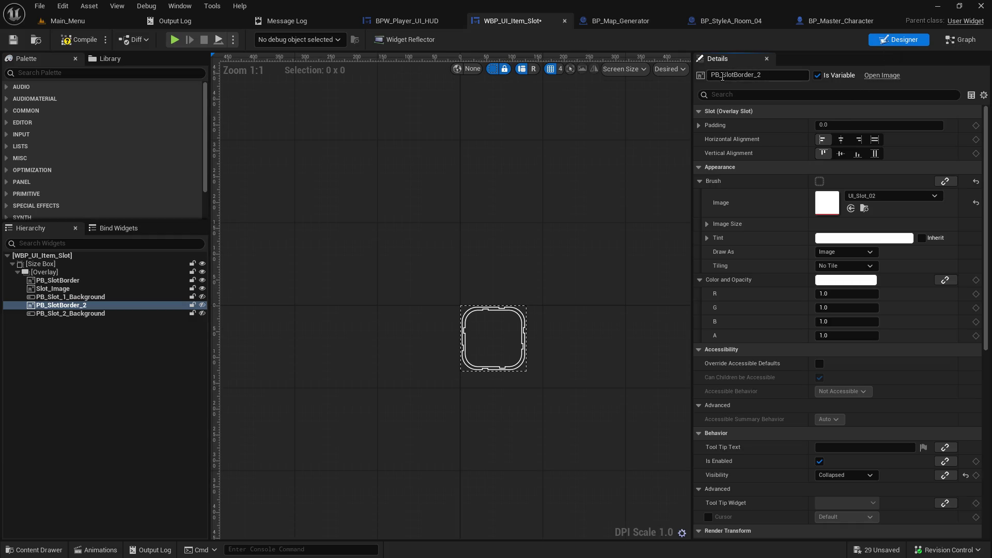
pyautogui.click(776, 76)
pyautogui.click(761, 75)
pyautogui.press('BackSpace')
pyautogui.write('Av')
pyautogui.write('tive')
pyautogui.press('Return')
pyautogui.click(964, 41)
pyautogui.moveTo(452, 357); pyautogui.dragTo(448, 336)
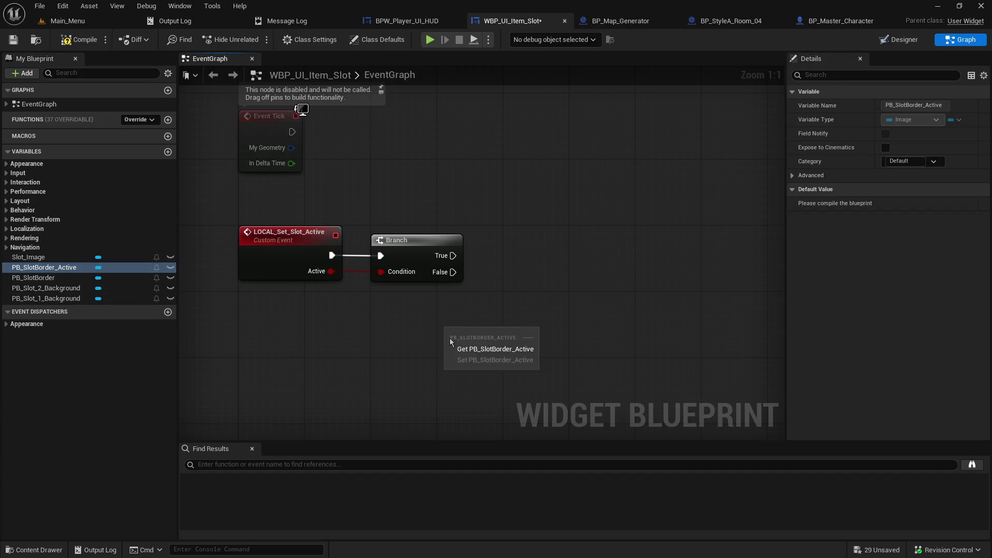
# - Add a visibility setter on the PB_SlotBorder_Active getter, Not Hit-Testable (Self & All Children), wired from Branch True
pyautogui.click(480, 348)
pyautogui.moveTo(512, 335); pyautogui.dragTo(633, 304)
pyautogui.write('set visi')
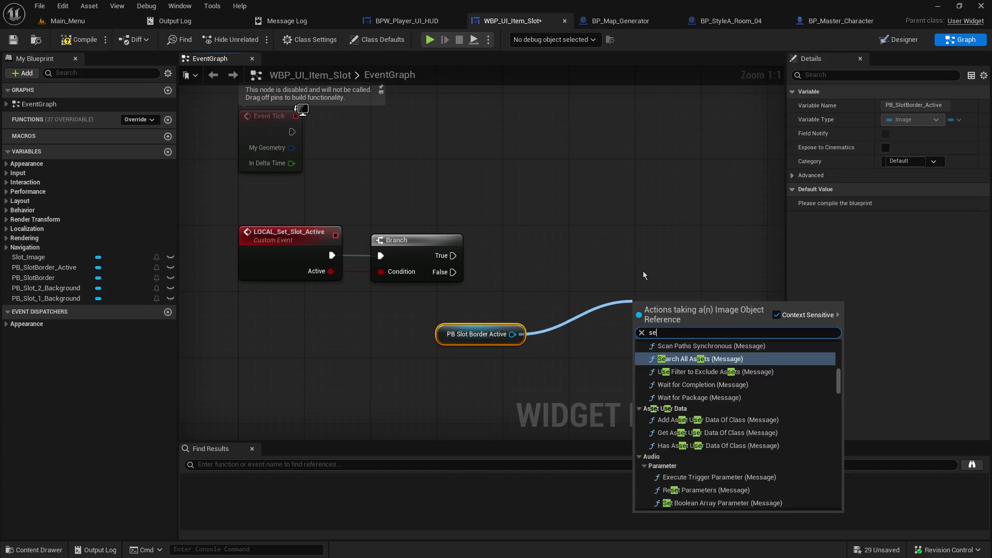
pyautogui.press('Up')
pyautogui.press('Return')
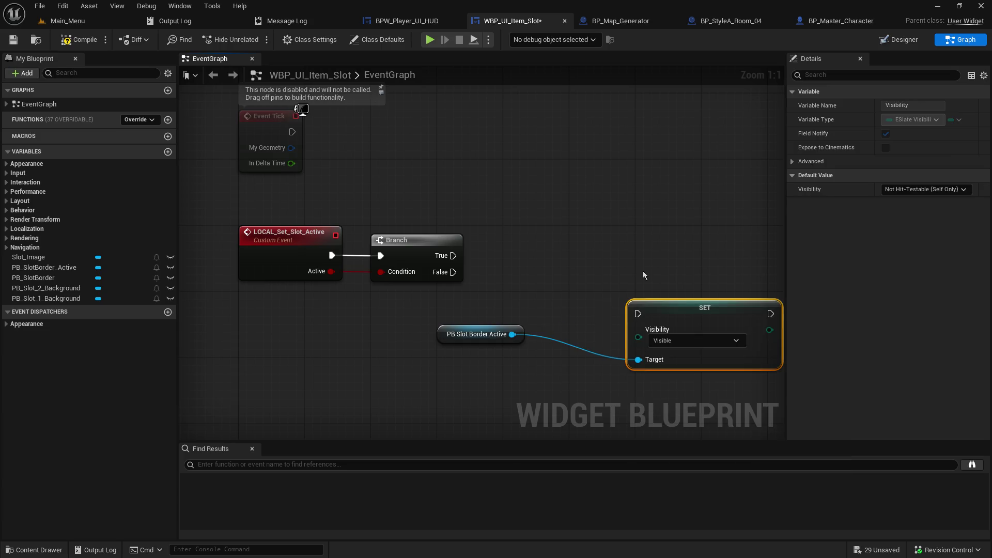
pyautogui.click(687, 340)
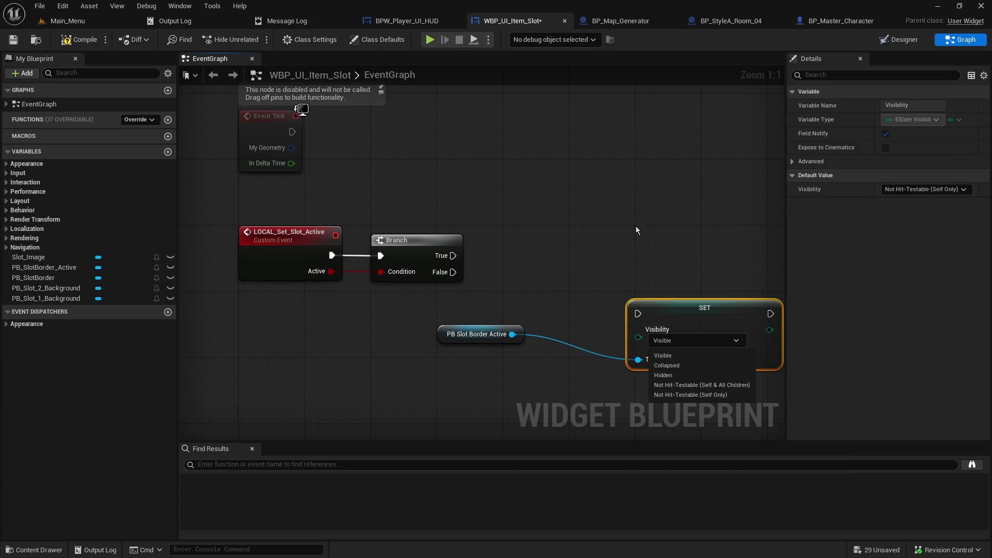
pyautogui.click(704, 385)
pyautogui.moveTo(672, 306)
pyautogui.mouseDown()
pyautogui.moveTo(573, 240)
pyautogui.moveTo(669, 257)
pyautogui.mouseUp()
pyautogui.keyDown('ctrl'); pyautogui.click(480, 333); pyautogui.keyUp('ctrl')
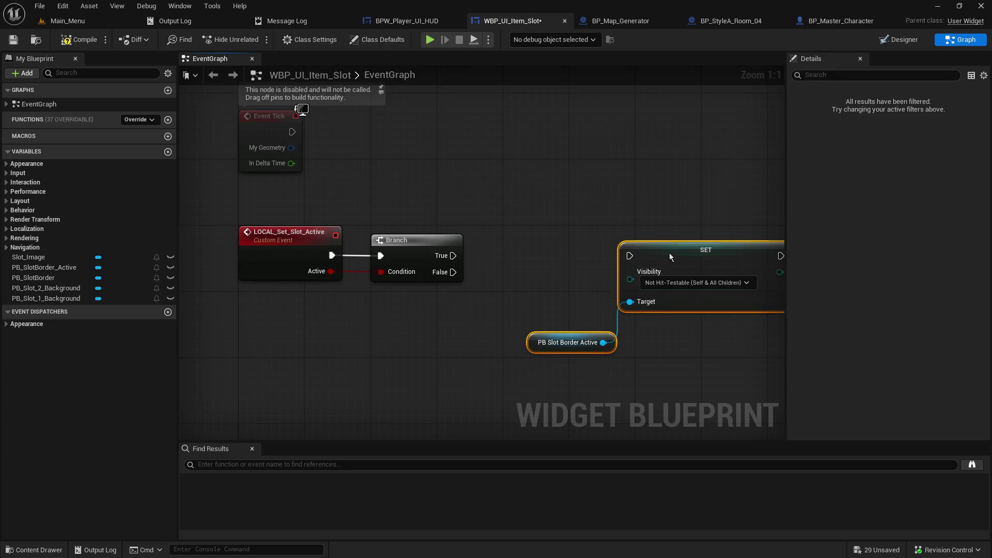
pyautogui.press('f')
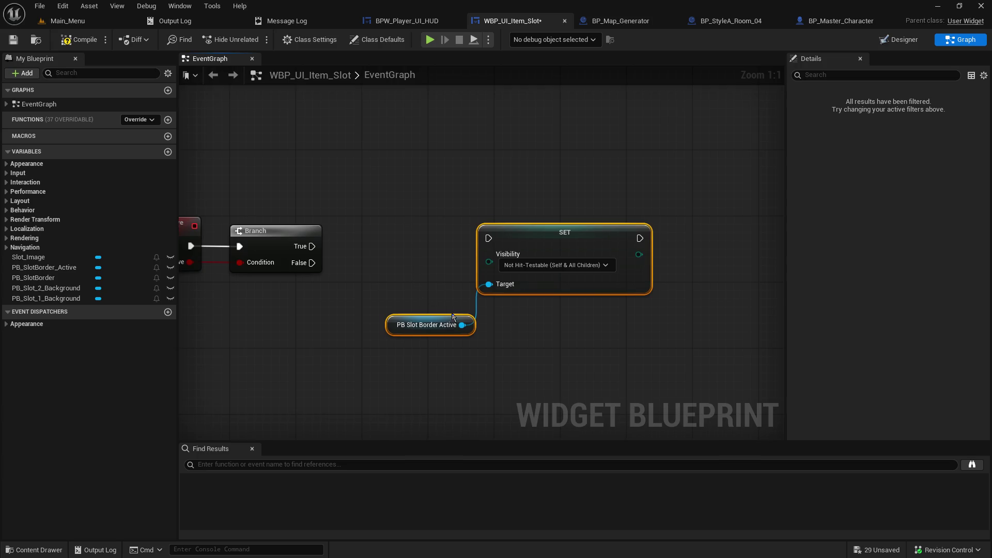
pyautogui.moveTo(320, 243)
pyautogui.mouseDown()
pyautogui.moveTo(489, 238)
pyautogui.moveTo(463, 245)
pyautogui.moveTo(572, 249)
pyautogui.mouseUp()
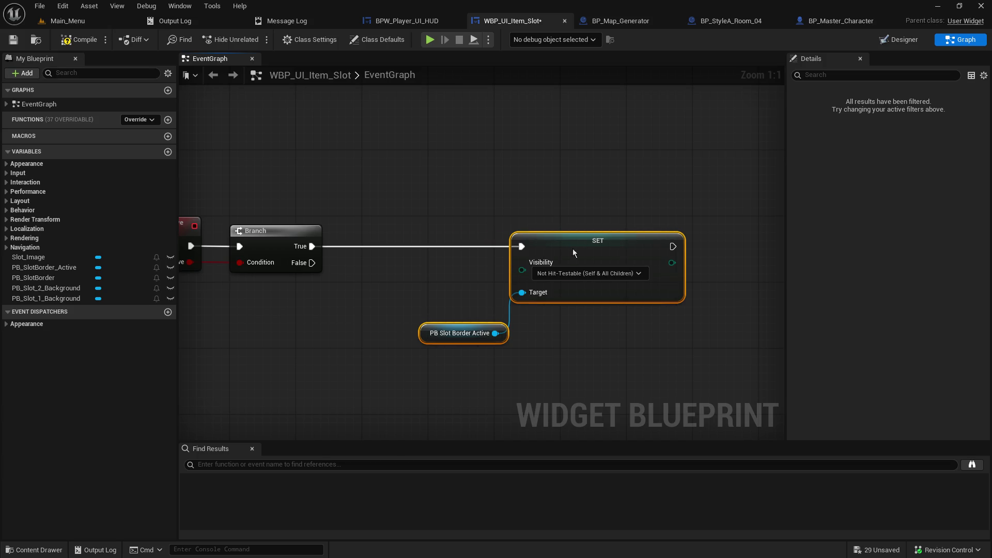
pyautogui.click(369, 293)
# - Replace it with a Set Visibility function node set to Not Hit-Testable (Self & All Children), driven by Branch True
pyautogui.moveTo(495, 333); pyautogui.dragTo(596, 345)
pyautogui.write('set visib')
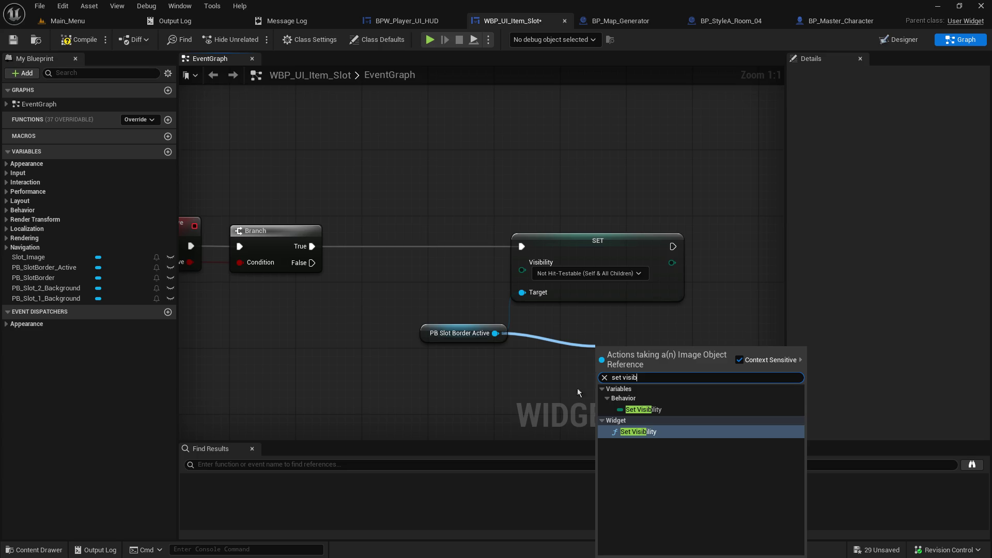
pyautogui.click(634, 433)
pyautogui.moveTo(639, 346); pyautogui.dragTo(631, 321)
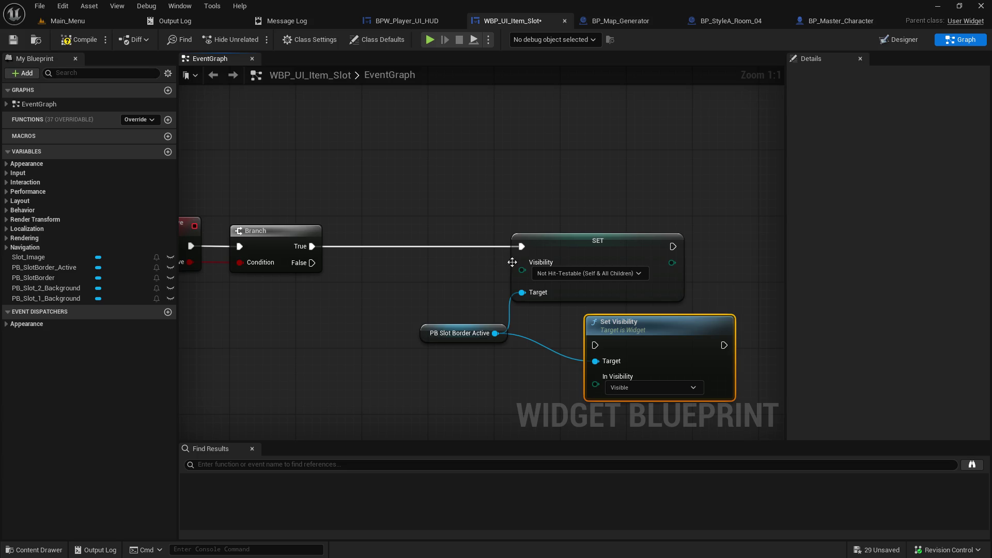
pyautogui.click(637, 389)
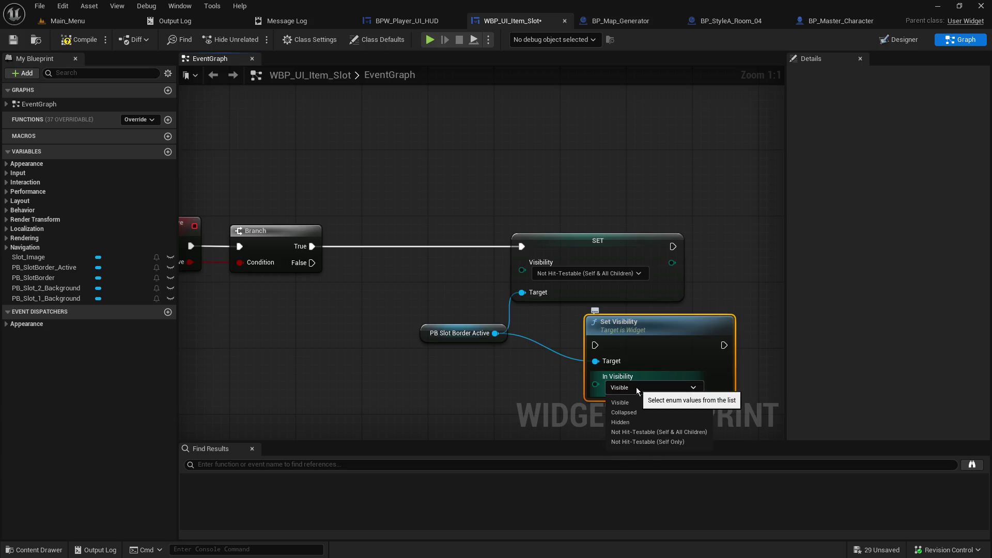
pyautogui.click(655, 433)
pyautogui.click(611, 249)
pyautogui.press('Delete')
pyautogui.moveTo(660, 334)
pyautogui.mouseDown()
pyautogui.moveTo(445, 240)
pyautogui.moveTo(469, 225)
pyautogui.mouseUp()
pyautogui.moveTo(312, 246)
pyautogui.mouseDown()
pyautogui.moveTo(468, 225)
pyautogui.moveTo(517, 224)
pyautogui.moveTo(517, 233)
pyautogui.mouseUp()
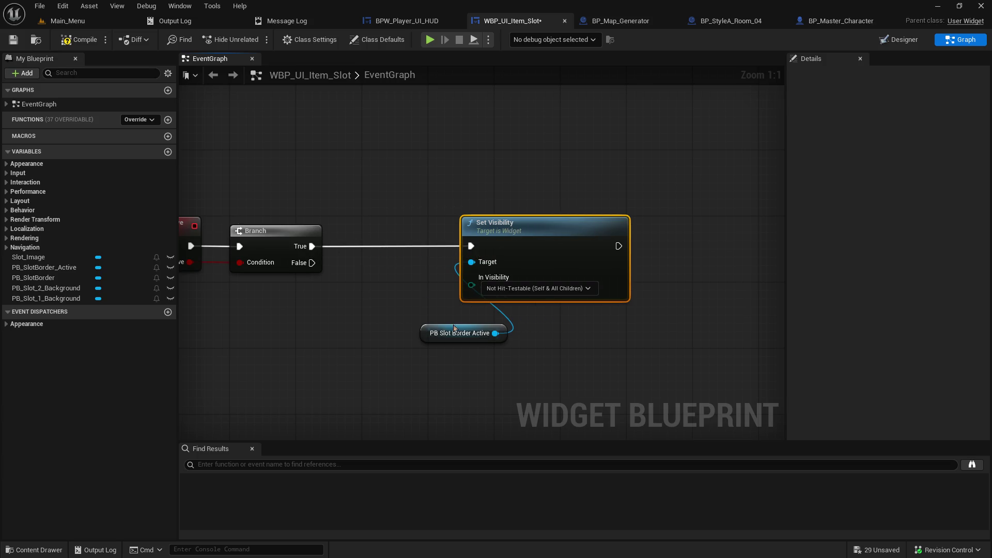
pyautogui.moveTo(426, 337); pyautogui.dragTo(336, 328)
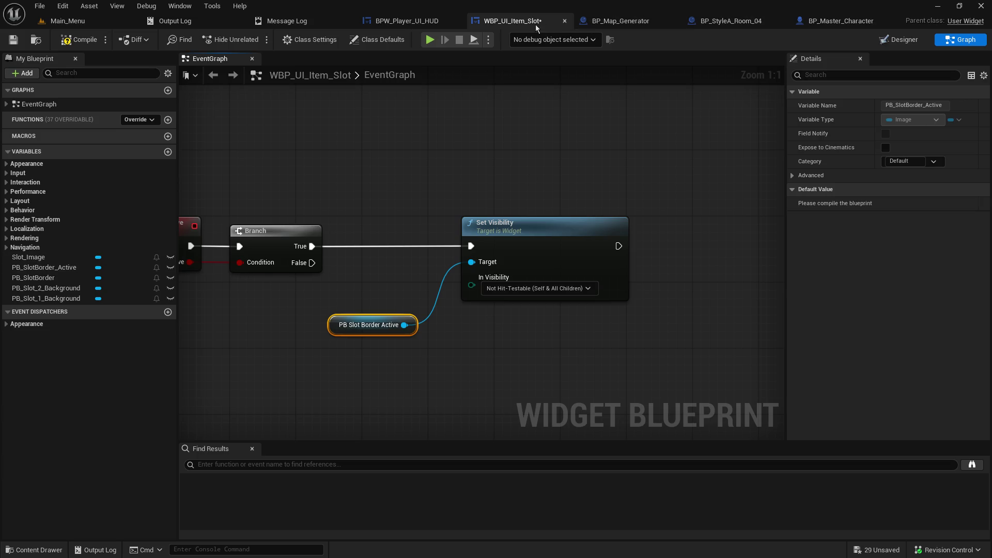
# - Compile the widget blueprint and select the PB_SlotBorder widget in the Designer hierarchy
pyautogui.click(80, 40)
pyautogui.click(904, 42)
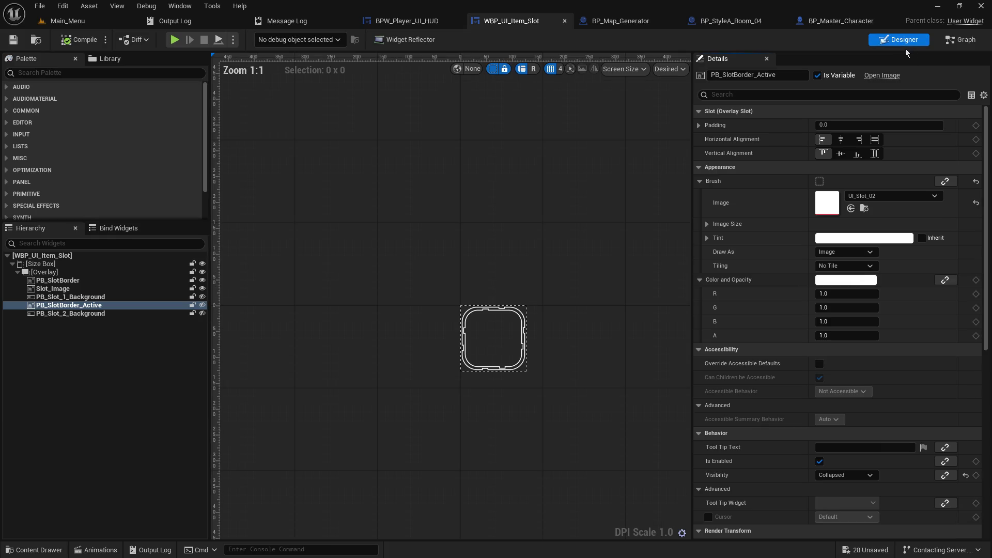
pyautogui.click(100, 289)
pyautogui.click(100, 281)
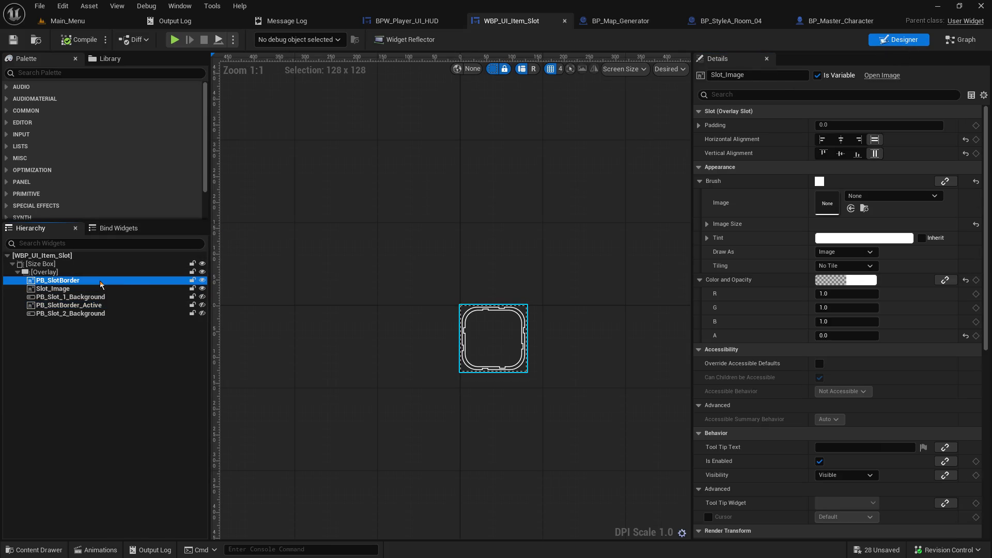
pyautogui.click(203, 280)
pyautogui.click(202, 280)
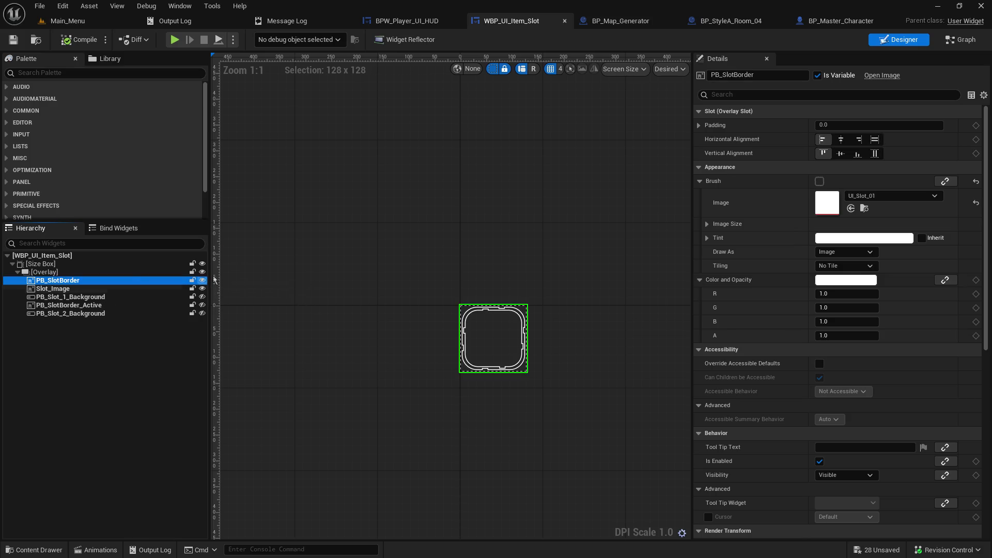
# - Rename PB_SlotBorder to PB_SlotBorder_Inactive and return to the event graph
pyautogui.click(777, 76)
pyautogui.press('End')
pyautogui.write('_Inactive')
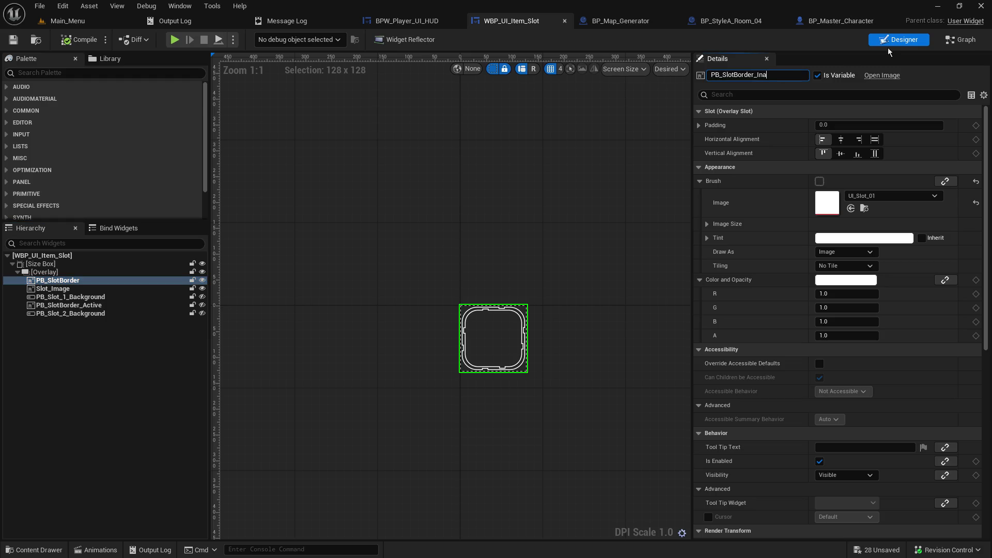
pyautogui.press('Return')
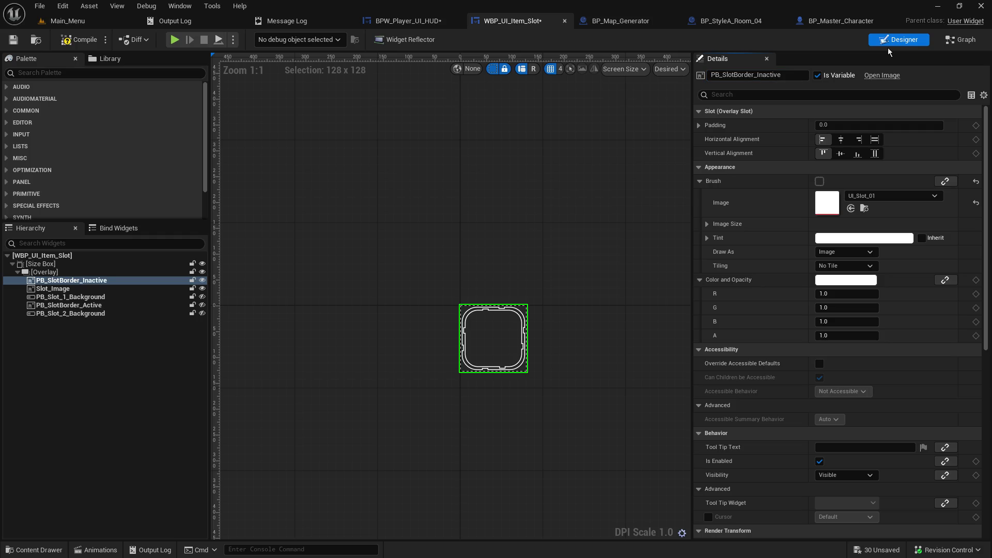
pyautogui.click(965, 40)
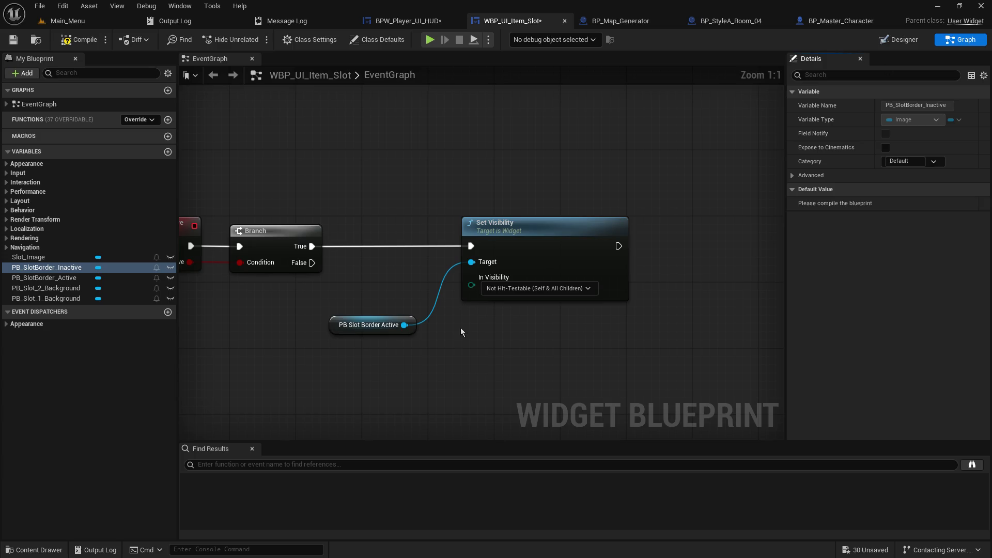
# - Add a PB_SlotBorder_Inactive getter and paste a copy of the Set Visibility node
pyautogui.moveTo(66, 270)
pyautogui.mouseDown()
pyautogui.moveTo(550, 324)
pyautogui.moveTo(548, 334)
pyautogui.mouseUp()
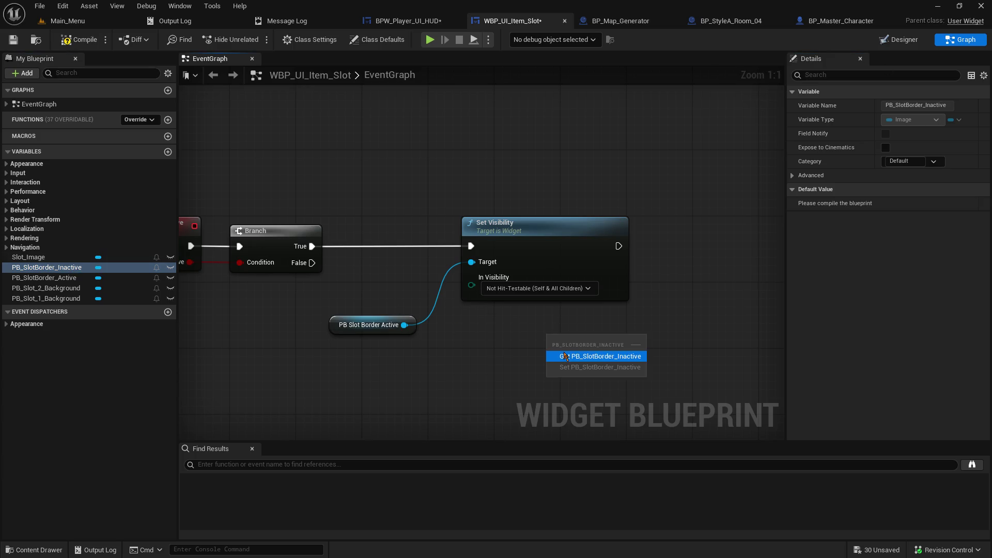
pyautogui.click(579, 357)
pyautogui.click(610, 228)
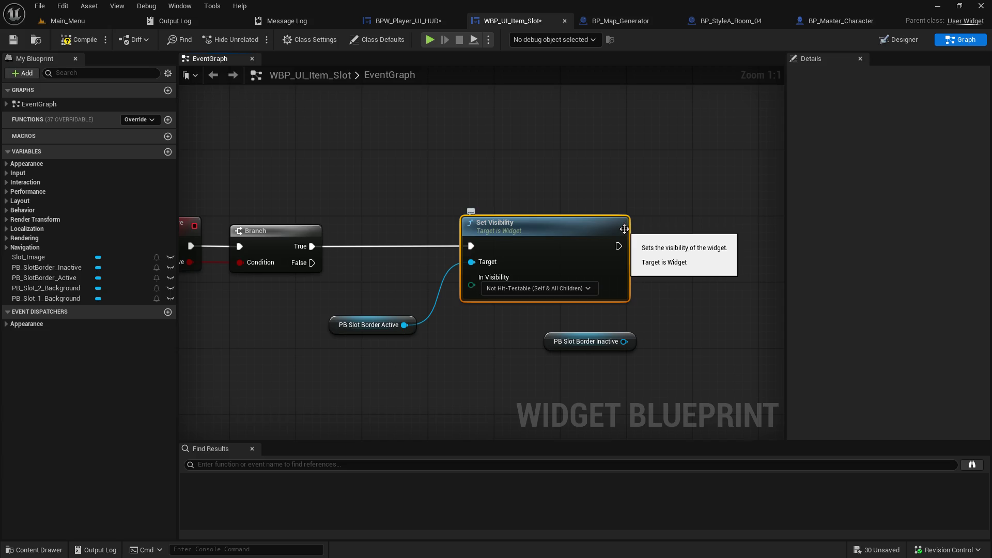
pyautogui.hotkey('ctrl', 'c')
pyautogui.hotkey('ctrl', 'v')
pyautogui.moveTo(500, 232); pyautogui.dragTo(384, 232)
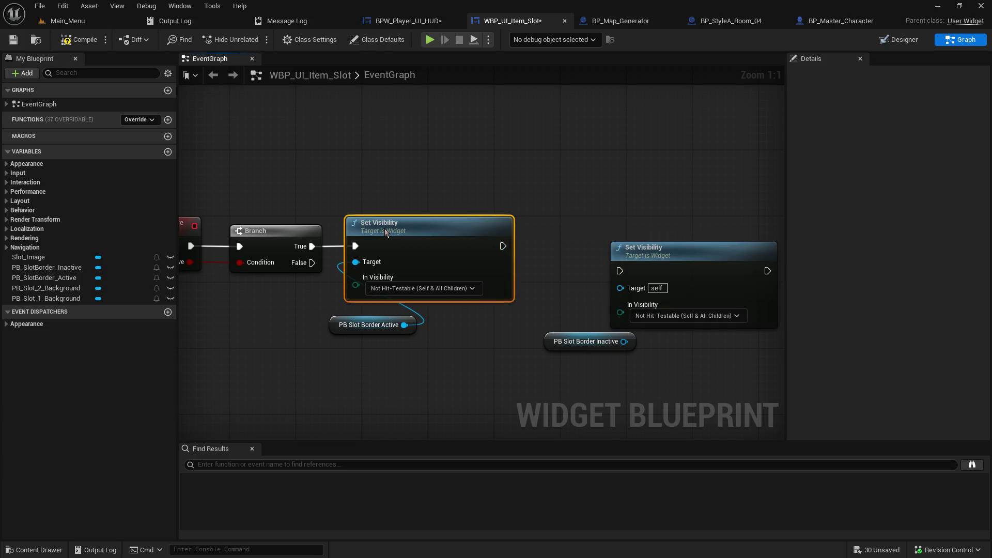
pyautogui.moveTo(337, 333)
pyautogui.mouseDown()
pyautogui.moveTo(360, 328)
pyautogui.moveTo(352, 323)
pyautogui.mouseUp()
pyautogui.click(453, 355)
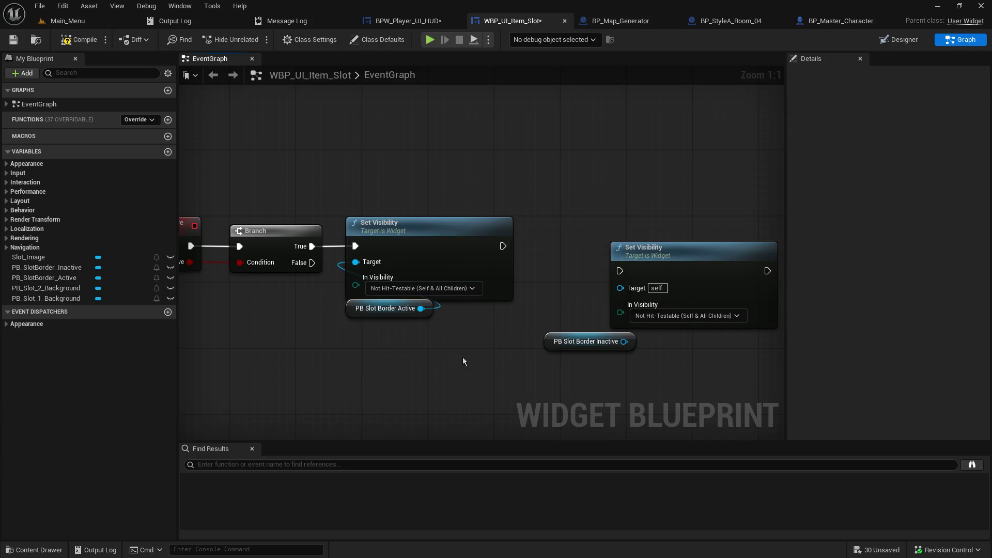
# - Chain the copy after the first, targeting PB Slot Border Inactive with visibility Hidden
pyautogui.moveTo(503, 246)
pyautogui.mouseDown()
pyautogui.moveTo(639, 279)
pyautogui.moveTo(589, 223)
pyautogui.moveTo(576, 224)
pyautogui.mouseUp()
pyautogui.moveTo(620, 346)
pyautogui.mouseDown()
pyautogui.moveTo(538, 274)
pyautogui.moveTo(545, 263)
pyautogui.mouseUp()
pyautogui.click(615, 288)
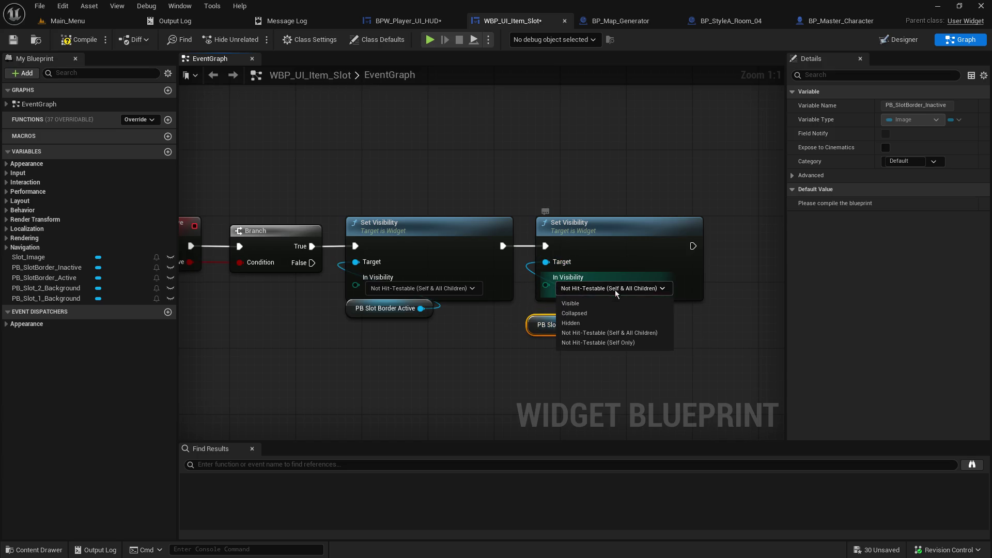
pyautogui.click(614, 323)
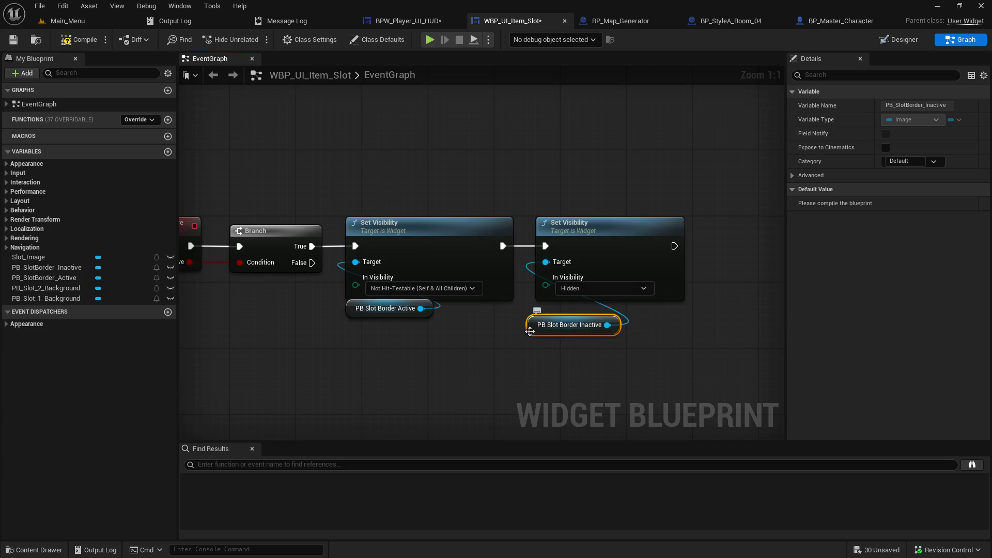
pyautogui.moveTo(532, 332); pyautogui.dragTo(540, 324)
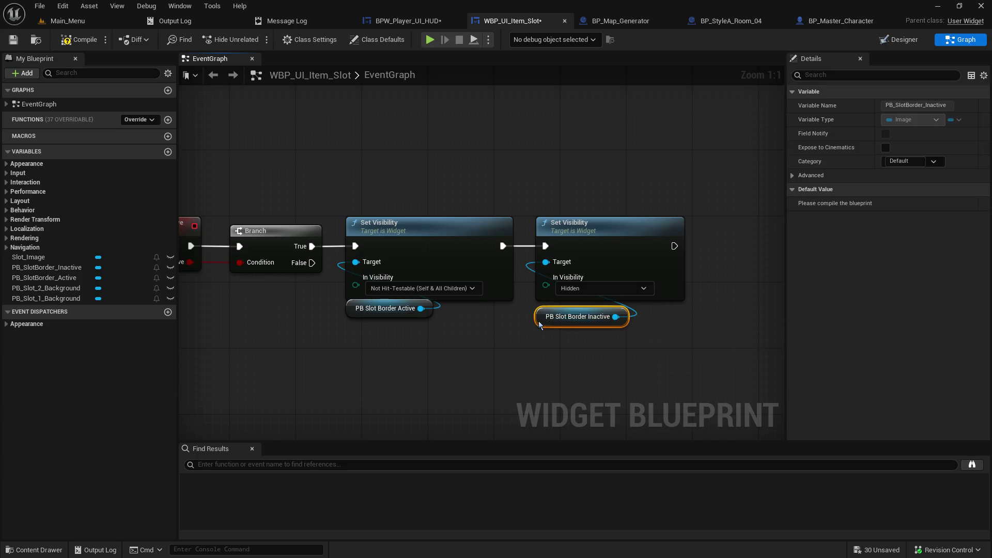
pyautogui.moveTo(427, 343)
pyautogui.mouseDown()
pyautogui.moveTo(611, 162)
pyautogui.moveTo(666, 261)
pyautogui.moveTo(696, 159)
pyautogui.mouseUp()
pyautogui.click(430, 317)
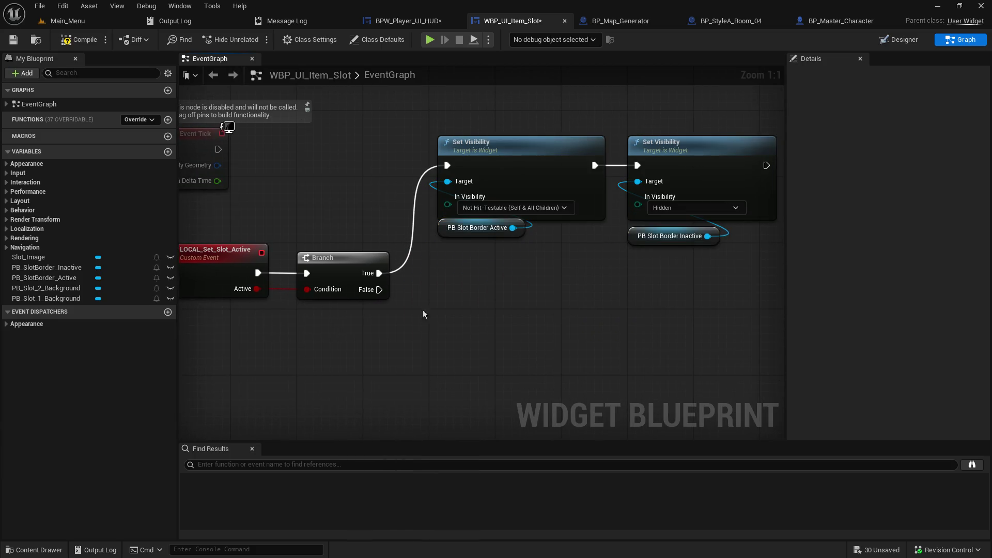
pyautogui.moveTo(705, 292); pyautogui.dragTo(441, 133)
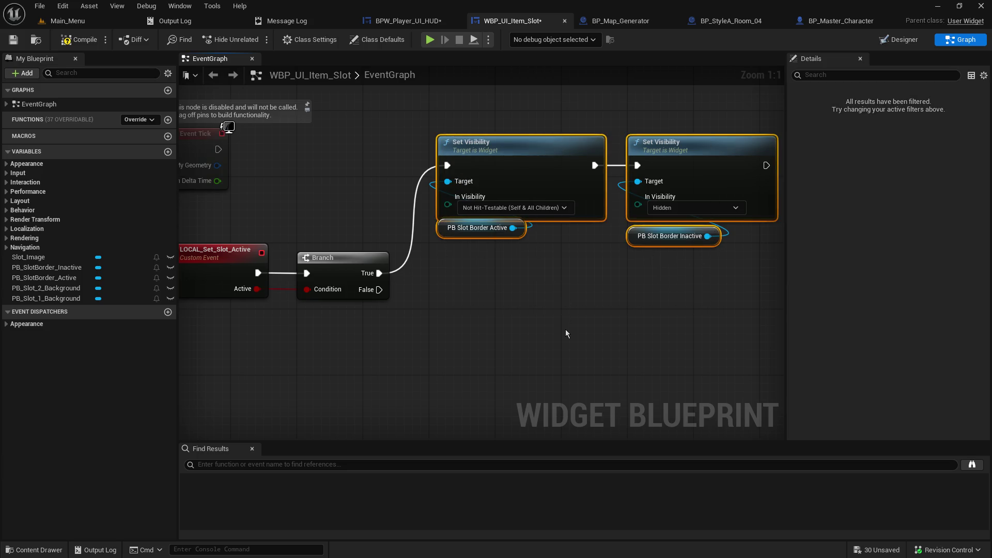
# - Duplicate both Set Visibility nodes with their getters below the originals
pyautogui.moveTo(569, 332); pyautogui.dragTo(497, 249)
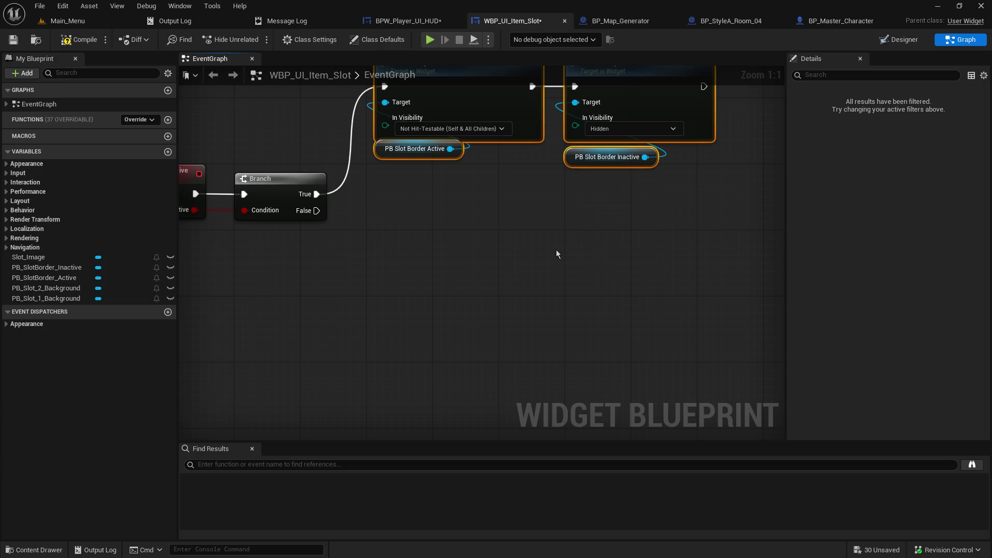
pyautogui.hotkey('ctrl', 'c')
pyautogui.hotkey('ctrl', 'v')
pyautogui.moveTo(557, 252); pyautogui.dragTo(451, 277)
pyautogui.click(537, 386)
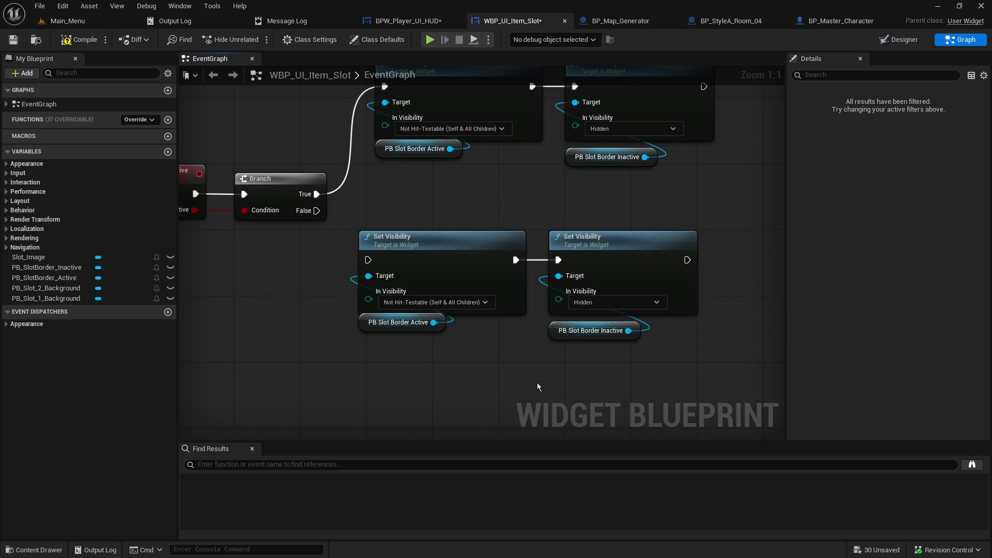
# - Swap the Active and Inactive getters on the copied pair and wire Branch False into it
pyautogui.keyDown('alt'); pyautogui.click(432, 323); pyautogui.keyUp('alt')
pyautogui.keyDown('alt'); pyautogui.click(629, 331); pyautogui.keyUp('alt')
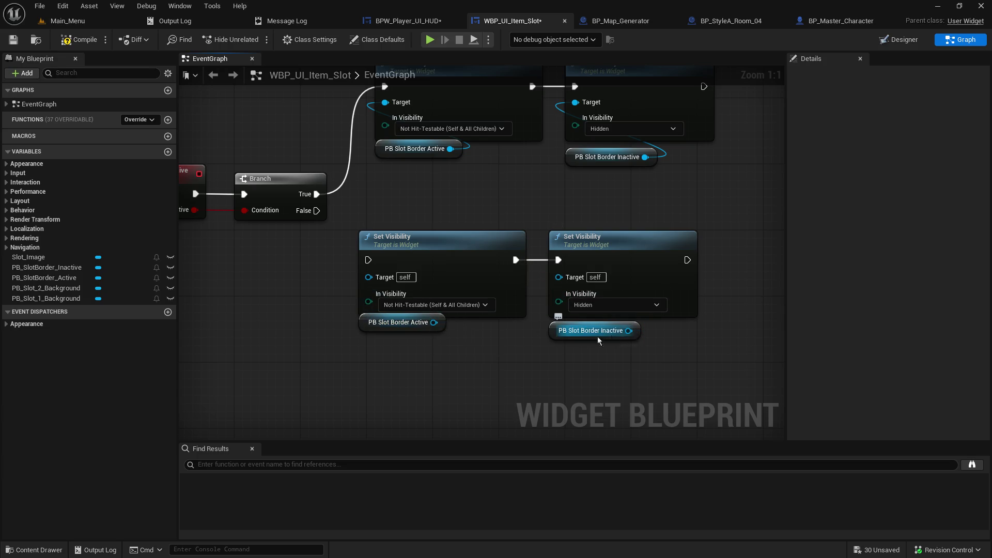
pyautogui.moveTo(557, 337); pyautogui.dragTo(341, 369)
pyautogui.moveTo(363, 329)
pyautogui.mouseDown()
pyautogui.moveTo(548, 346)
pyautogui.moveTo(553, 338)
pyautogui.mouseUp()
pyautogui.moveTo(624, 330)
pyautogui.mouseDown()
pyautogui.moveTo(648, 337)
pyautogui.moveTo(562, 279)
pyautogui.mouseUp()
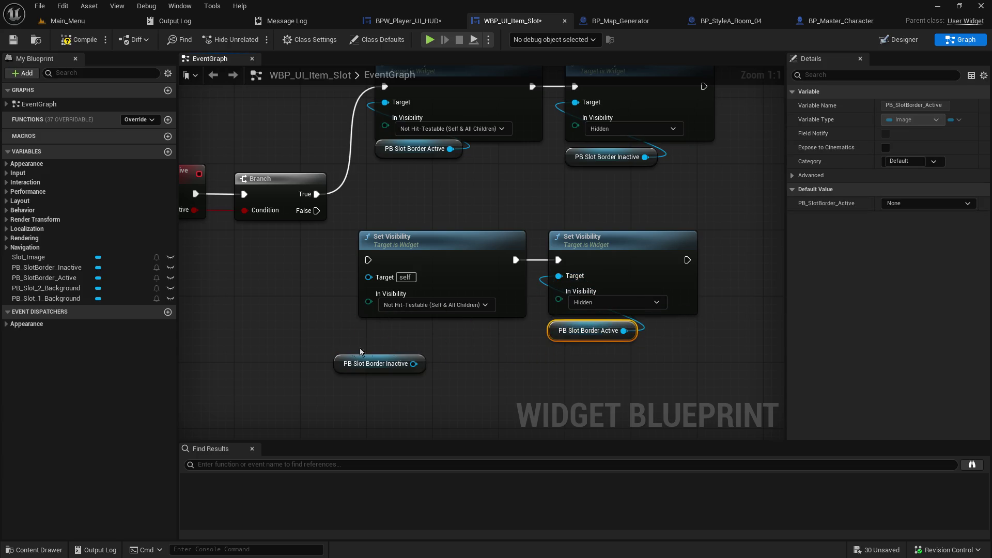
pyautogui.moveTo(340, 365)
pyautogui.mouseDown()
pyautogui.moveTo(371, 335)
pyautogui.moveTo(367, 324)
pyautogui.moveTo(365, 332)
pyautogui.mouseUp()
pyautogui.moveTo(438, 331); pyautogui.dragTo(368, 277)
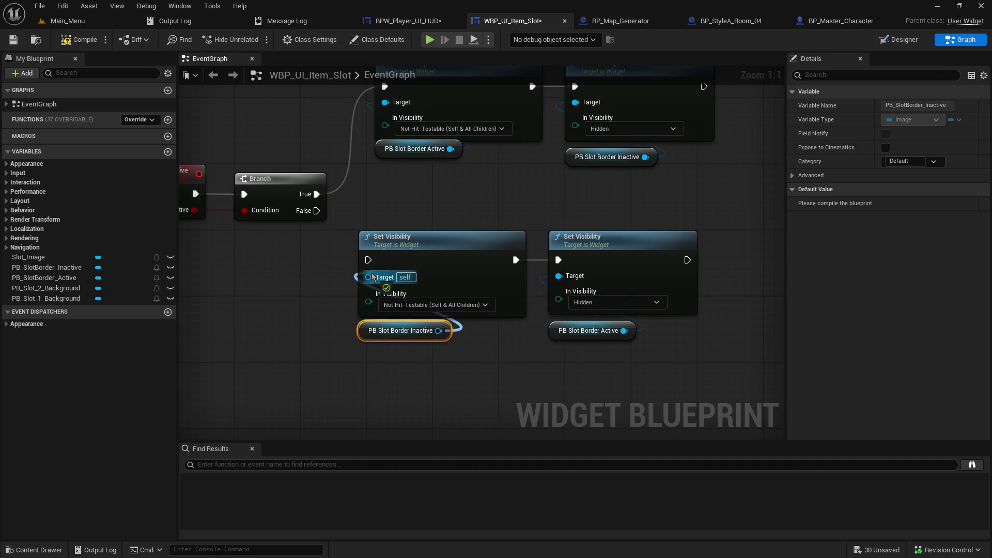
pyautogui.moveTo(317, 211); pyautogui.dragTo(368, 260)
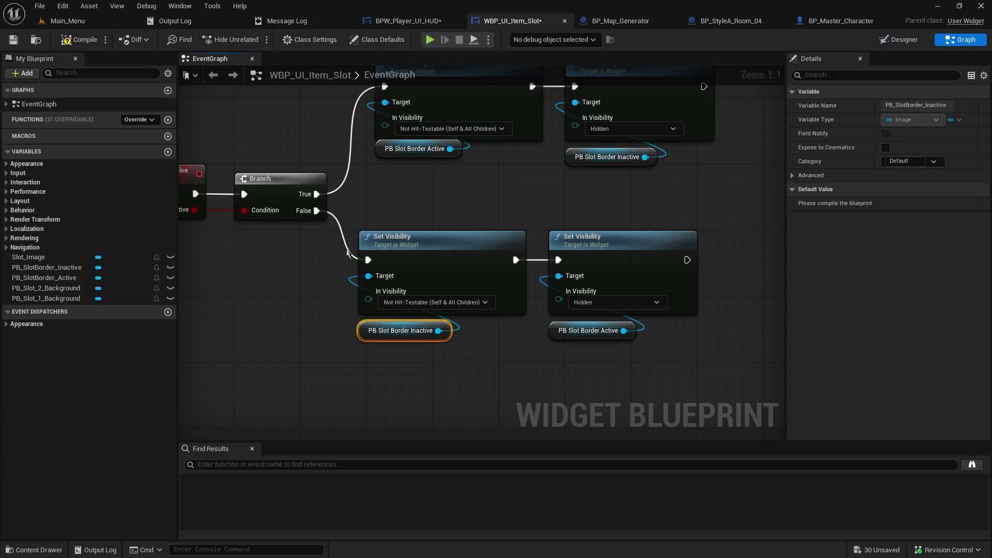
pyautogui.scroll(-2, 410, 312)
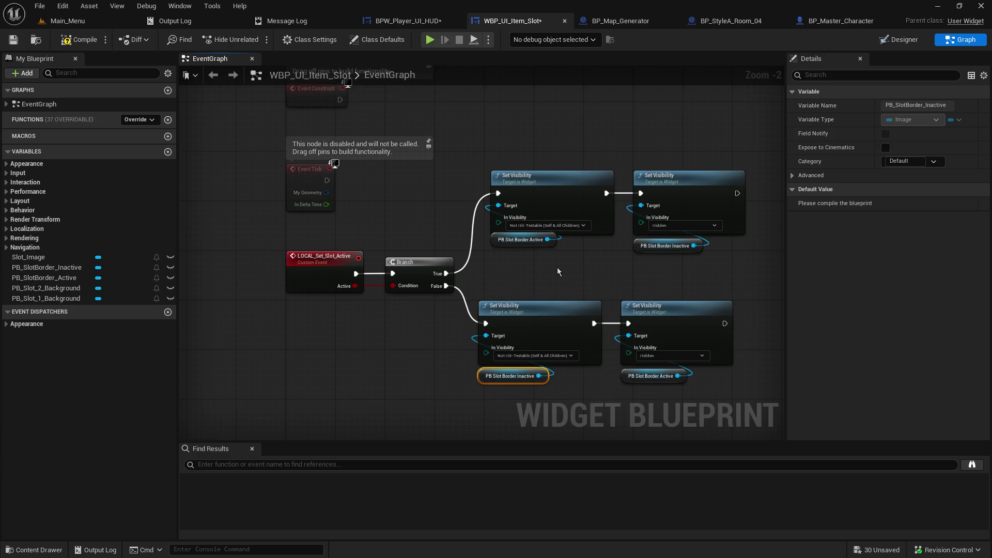
pyautogui.moveTo(556, 265); pyautogui.dragTo(447, 237)
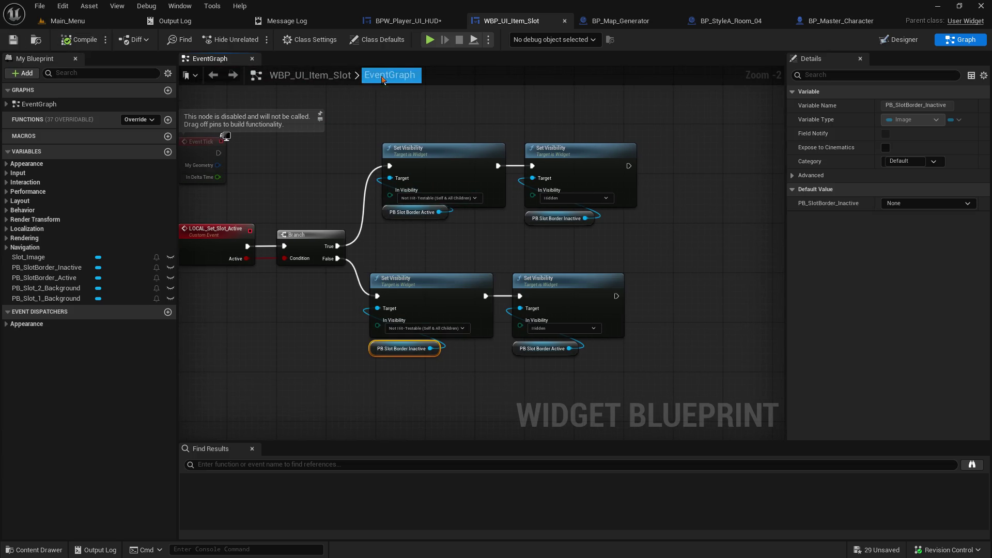
# - Save the BPW_Player_UI_HUD widget blueprint and return to the Main_Menu level editor
pyautogui.click(408, 21)
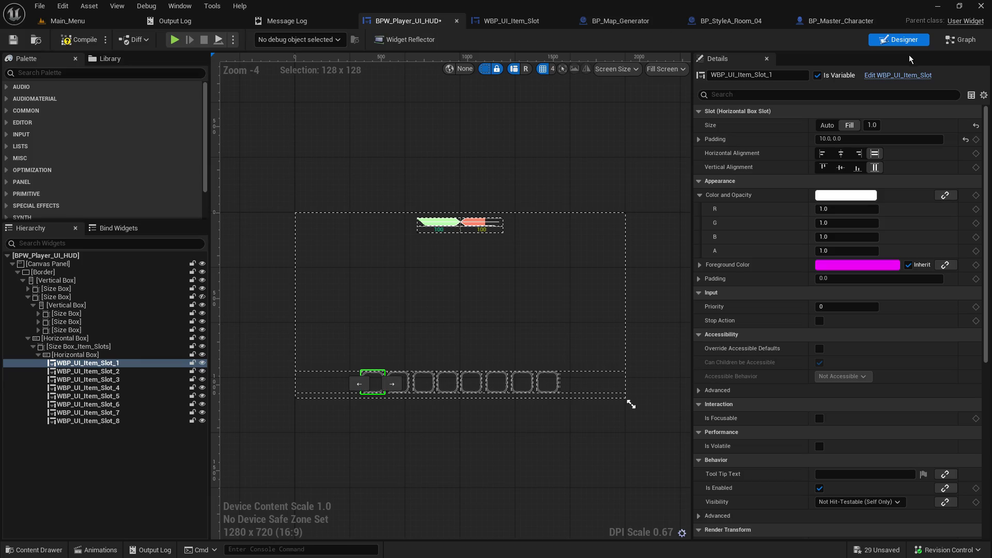
pyautogui.click(953, 42)
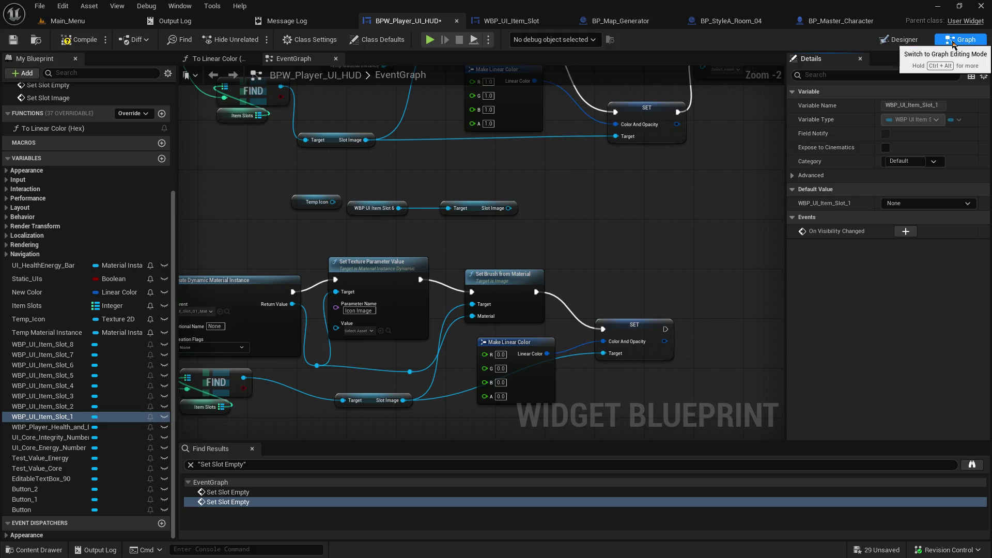
pyautogui.click(899, 40)
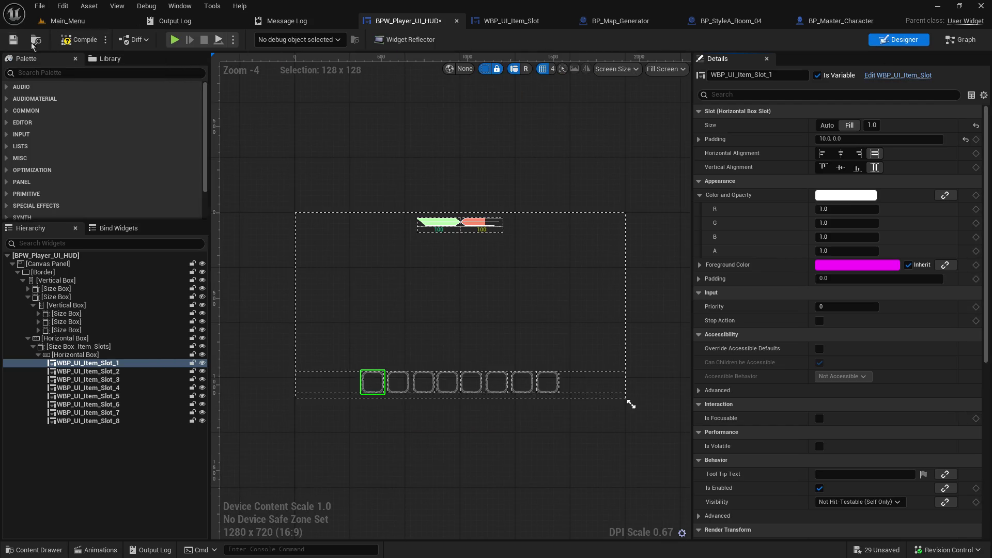
pyautogui.click(67, 40)
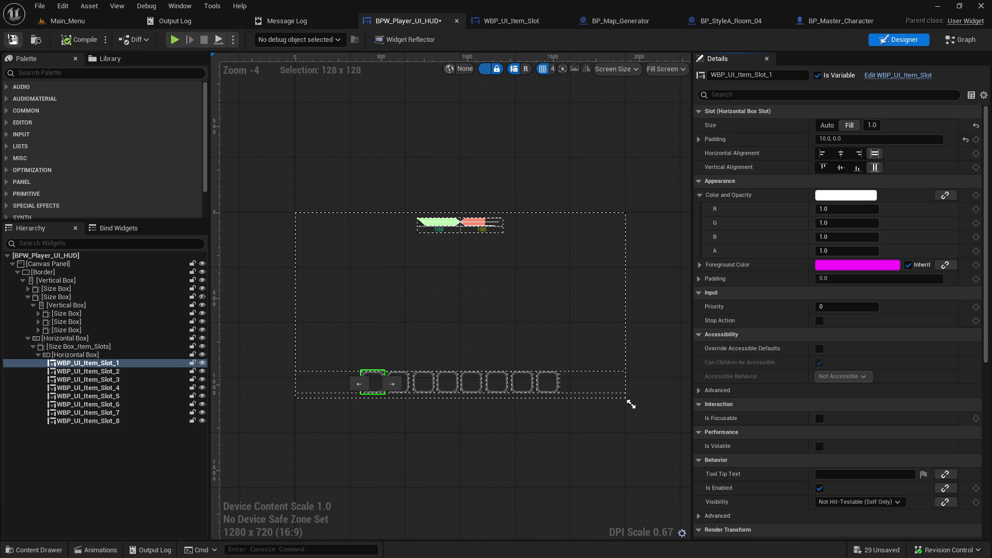
pyautogui.click(67, 20)
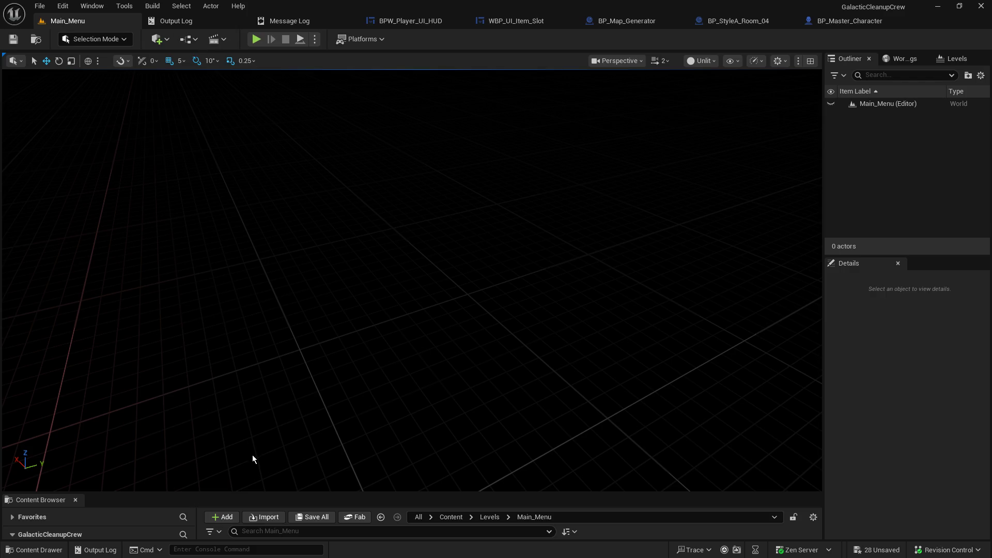
# - Open BP_Master_PlayerController from the Content Browser's Core folder
pyautogui.moveTo(242, 466); pyautogui.dragTo(243, 237)
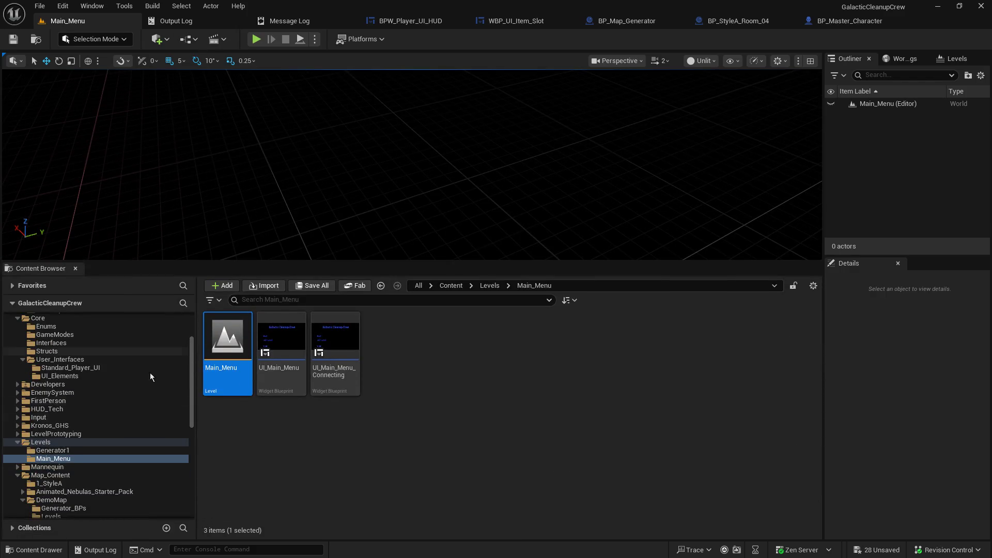
pyautogui.scroll(5, 103, 379)
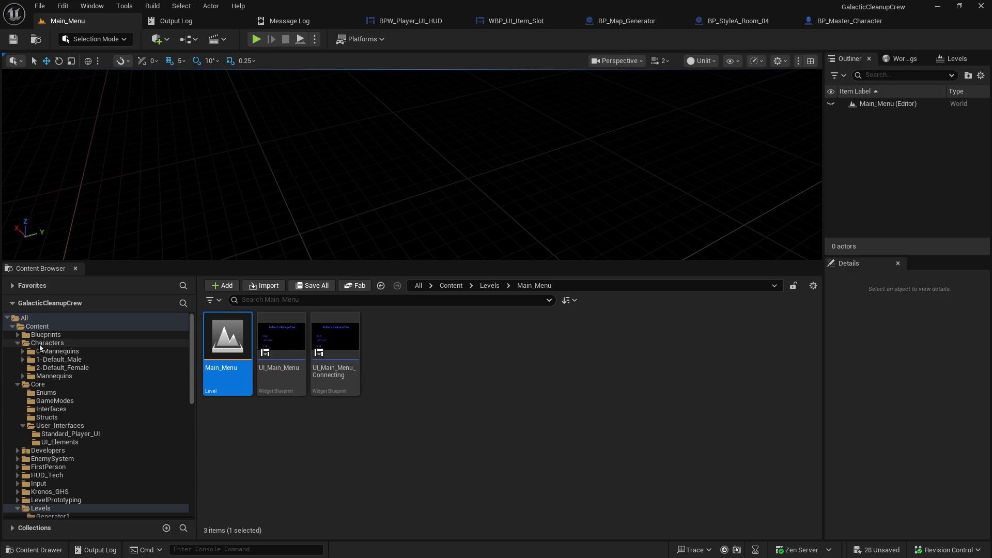
pyautogui.click(41, 335)
pyautogui.click(38, 384)
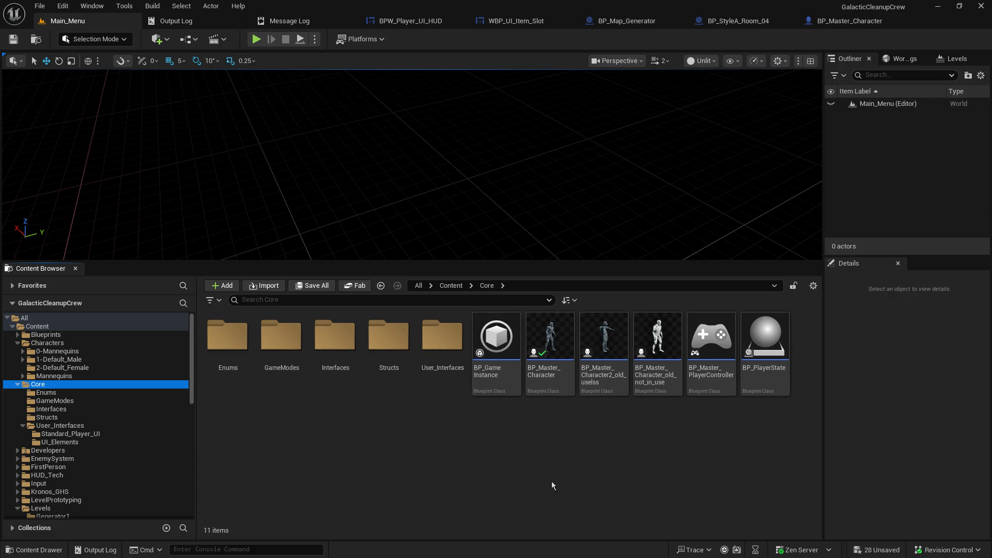
pyautogui.doubleClick(717, 353)
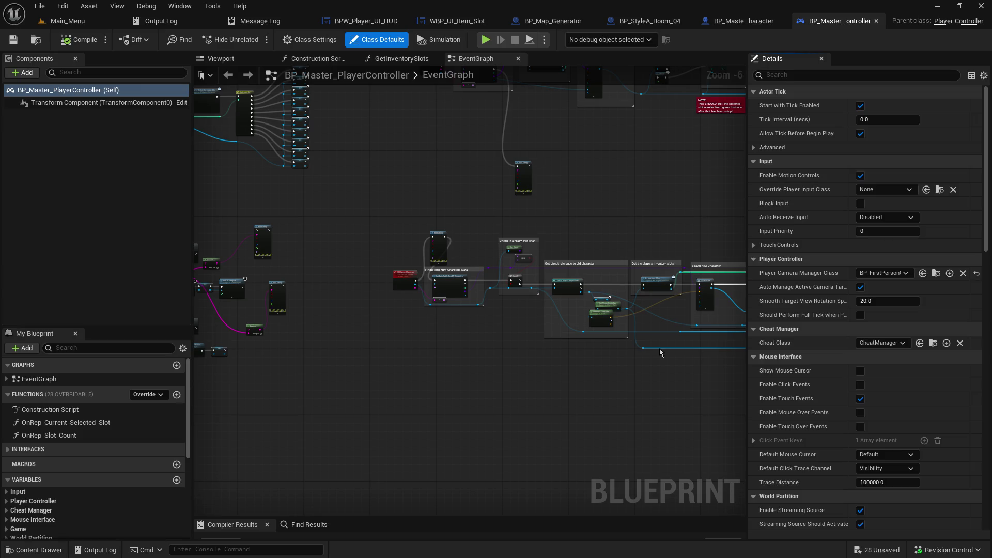
# - Survey the controller's event graph, including Event UpdateInventorySlot and the player input setup
pyautogui.scroll(-4, 431, 355)
pyautogui.moveTo(431, 355); pyautogui.dragTo(560, 362)
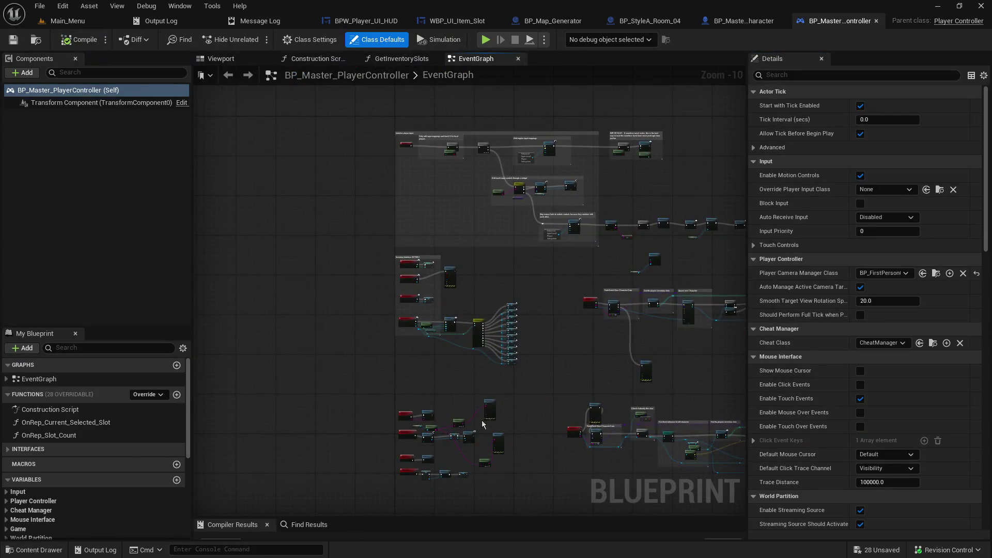
pyautogui.scroll(9, 485, 436)
pyautogui.moveTo(197, 213); pyautogui.dragTo(602, 192)
pyautogui.scroll(-5, 602, 192)
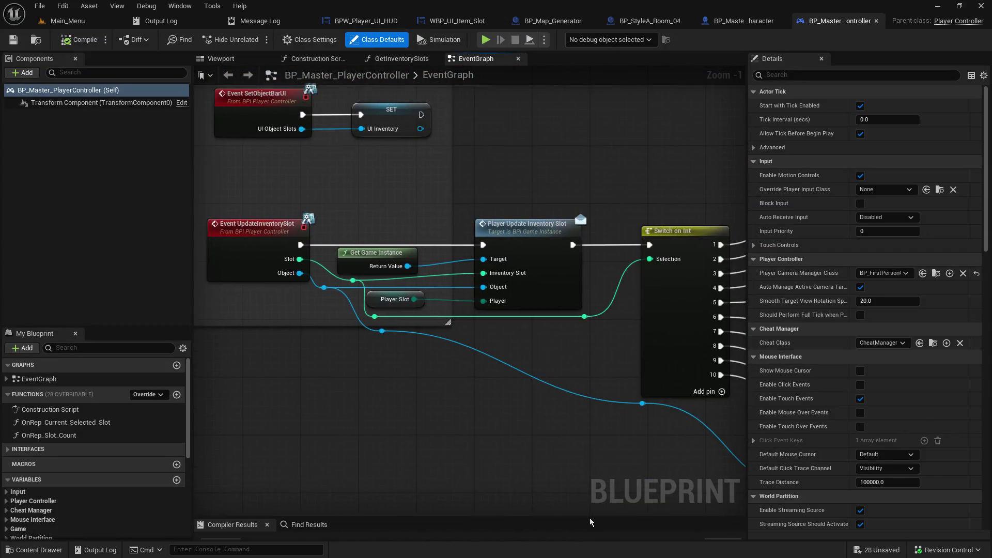
pyautogui.scroll(4, 455, 283)
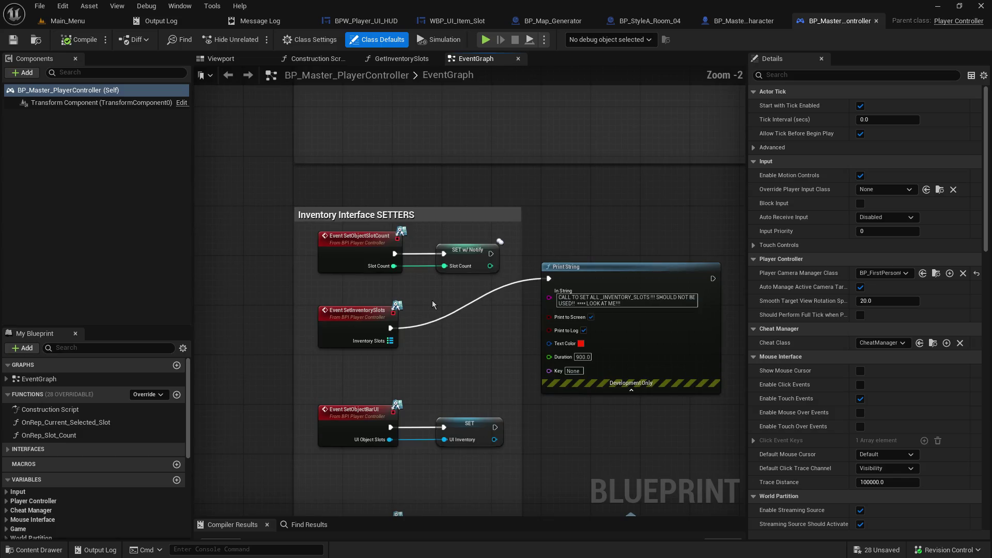
pyautogui.moveTo(432, 300); pyautogui.dragTo(506, 454)
pyautogui.scroll(-5, 498, 351)
pyautogui.moveTo(498, 351)
pyautogui.mouseDown()
pyautogui.moveTo(569, 233)
pyautogui.moveTo(610, 129)
pyautogui.moveTo(554, 91)
pyautogui.mouseUp()
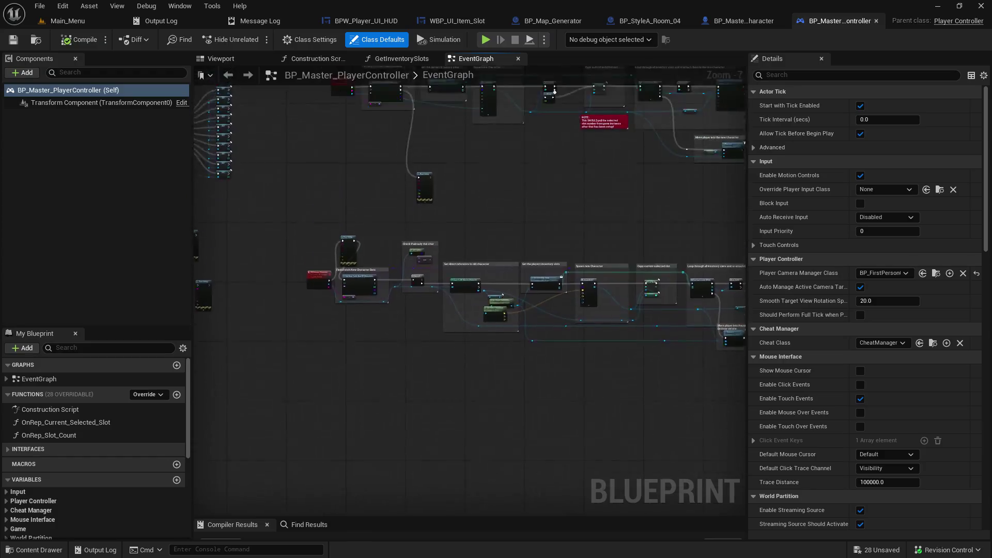
pyautogui.moveTo(496, 453); pyautogui.dragTo(499, 480)
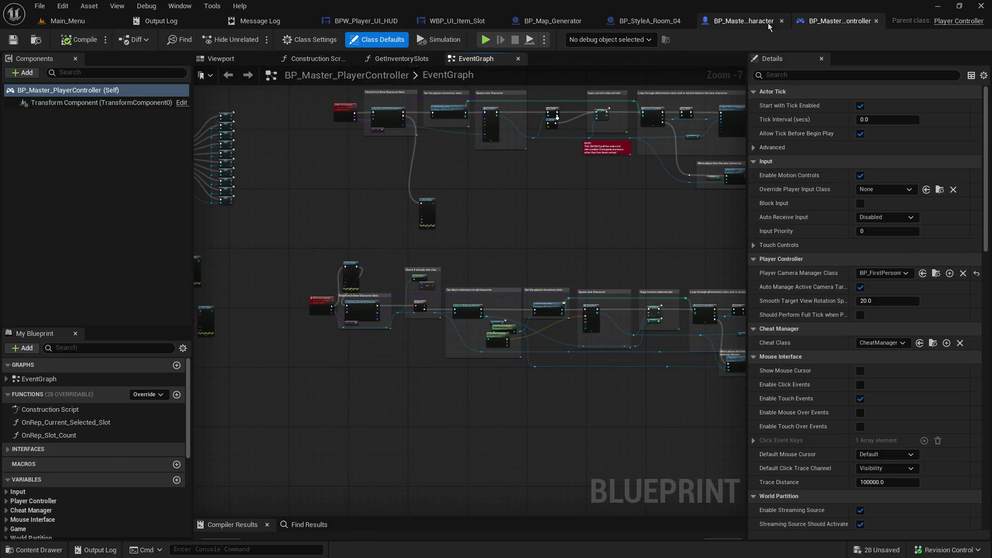
pyautogui.click(744, 21)
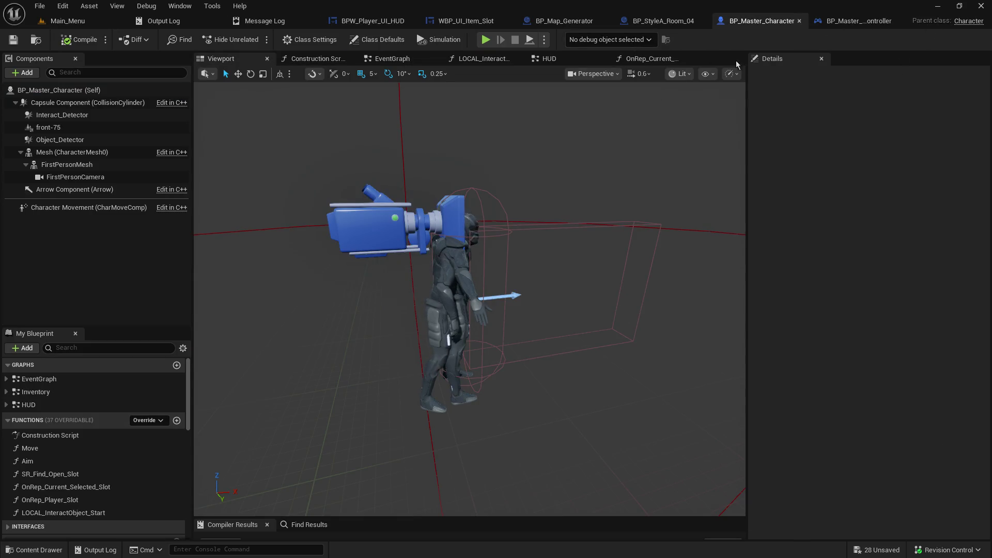
# - View the character's slot key-press handling nodes and close the player controller blueprint
pyautogui.click(402, 63)
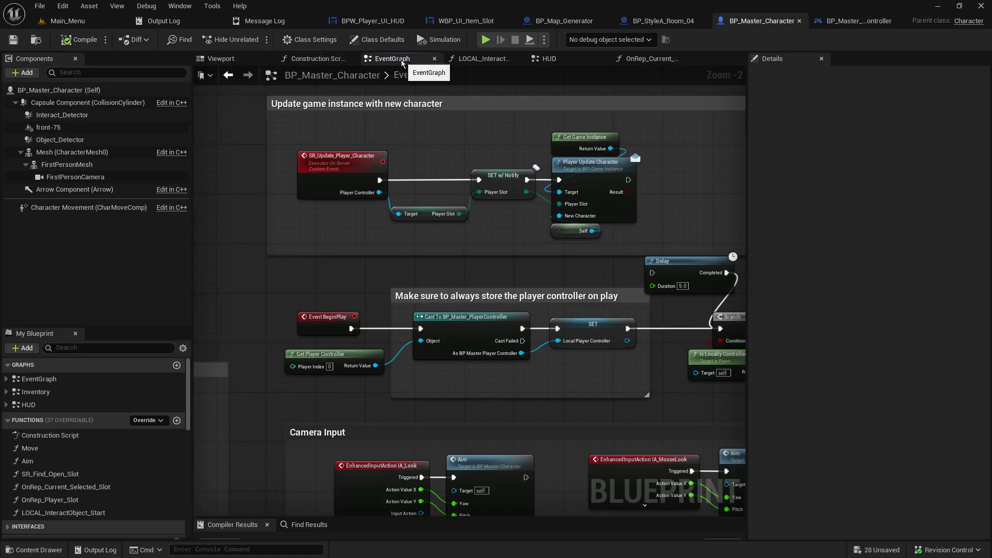
pyautogui.scroll(-8, 447, 412)
pyautogui.scroll(6, 447, 411)
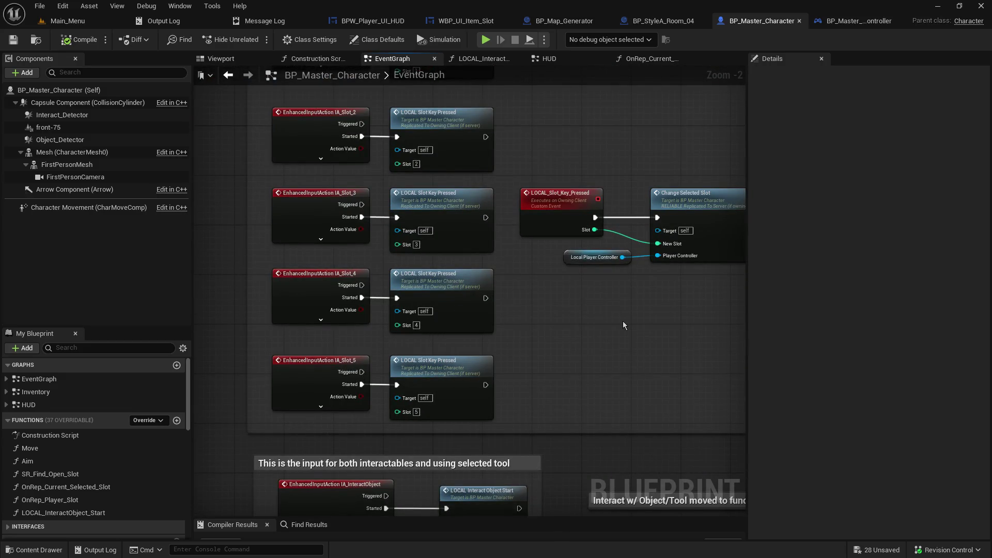
pyautogui.moveTo(638, 144)
pyautogui.mouseDown()
pyautogui.moveTo(314, 190)
pyautogui.moveTo(399, 154)
pyautogui.mouseUp()
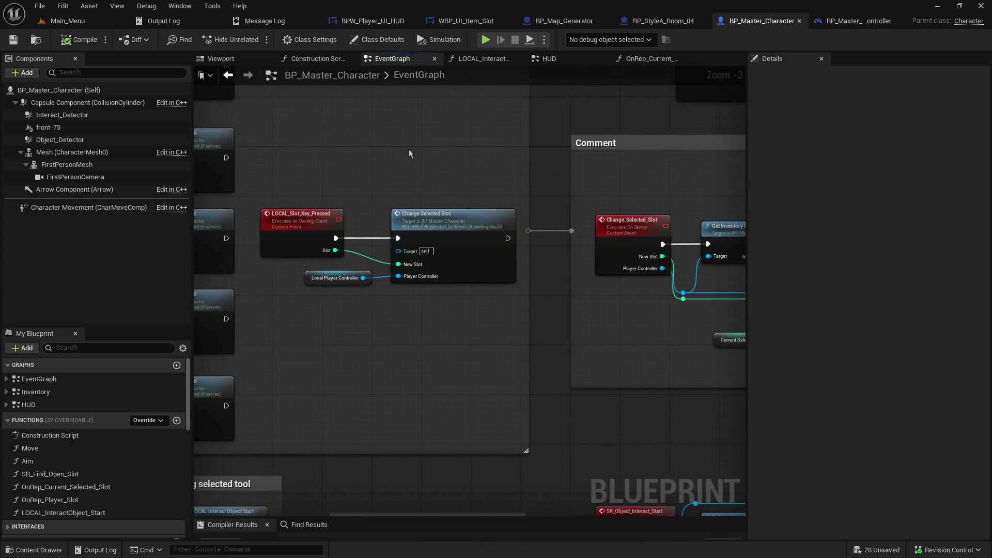
pyautogui.click(897, 21)
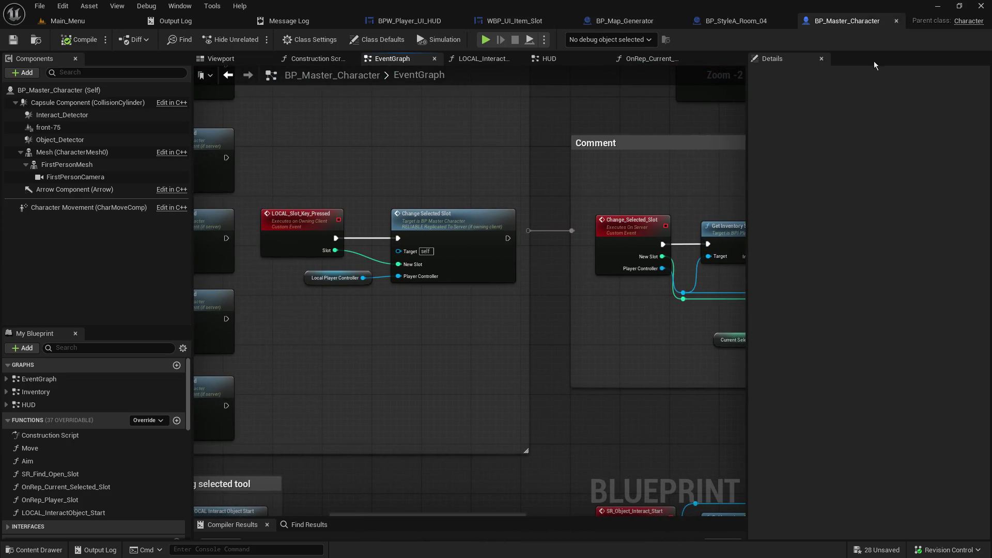
# - Review the Change_Selected_Slot server event logic, then open the OnRep_Current_Selected_Slot function
pyautogui.doubleClick(450, 261)
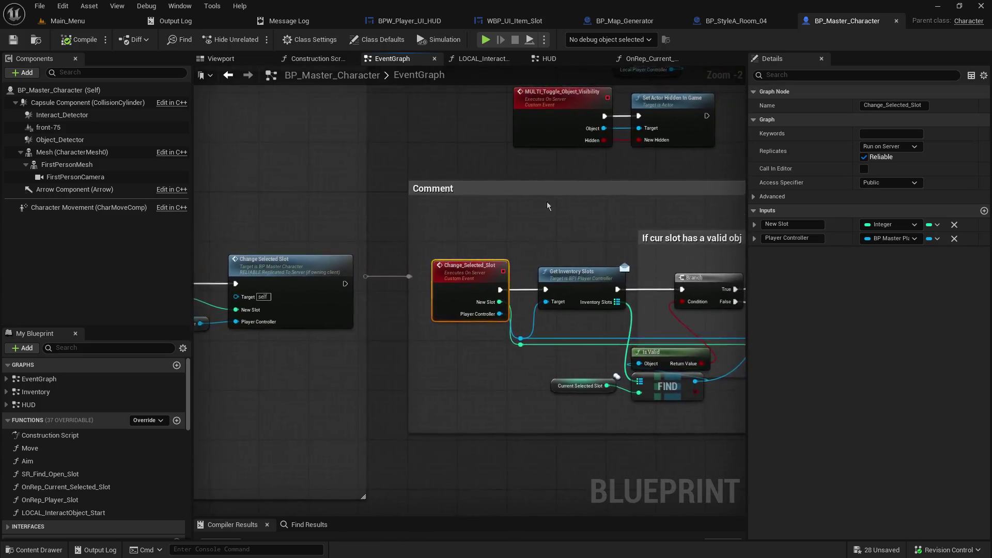
pyautogui.moveTo(544, 209); pyautogui.dragTo(151, 143)
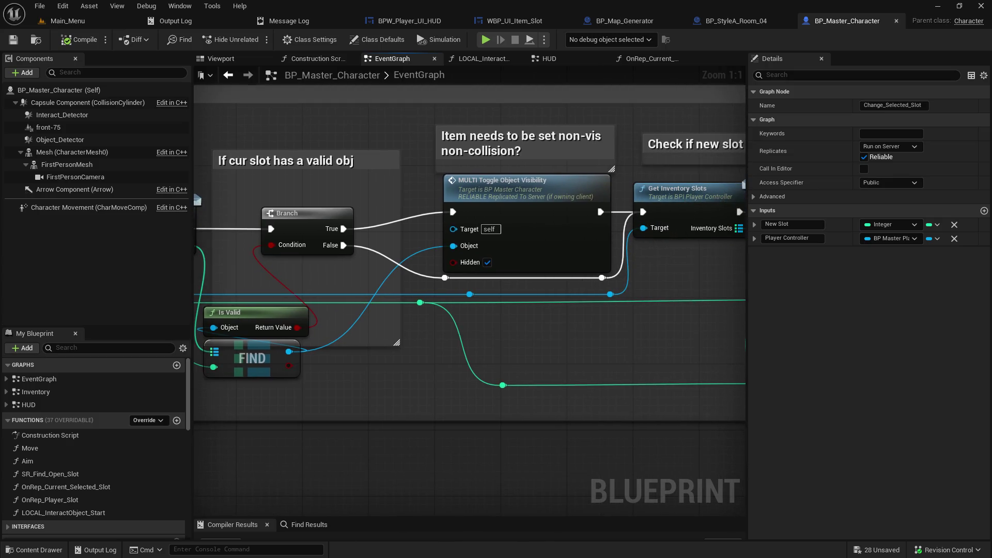
pyautogui.moveTo(413, 232); pyautogui.dragTo(241, 239)
pyautogui.moveTo(569, 232)
pyautogui.mouseDown()
pyautogui.moveTo(349, 222)
pyautogui.moveTo(209, 246)
pyautogui.moveTo(723, 214)
pyautogui.mouseUp()
pyautogui.moveTo(198, 181)
pyautogui.mouseDown()
pyautogui.moveTo(405, 181)
pyautogui.moveTo(154, 162)
pyautogui.mouseUp()
pyautogui.moveTo(465, 258); pyautogui.dragTo(371, 259)
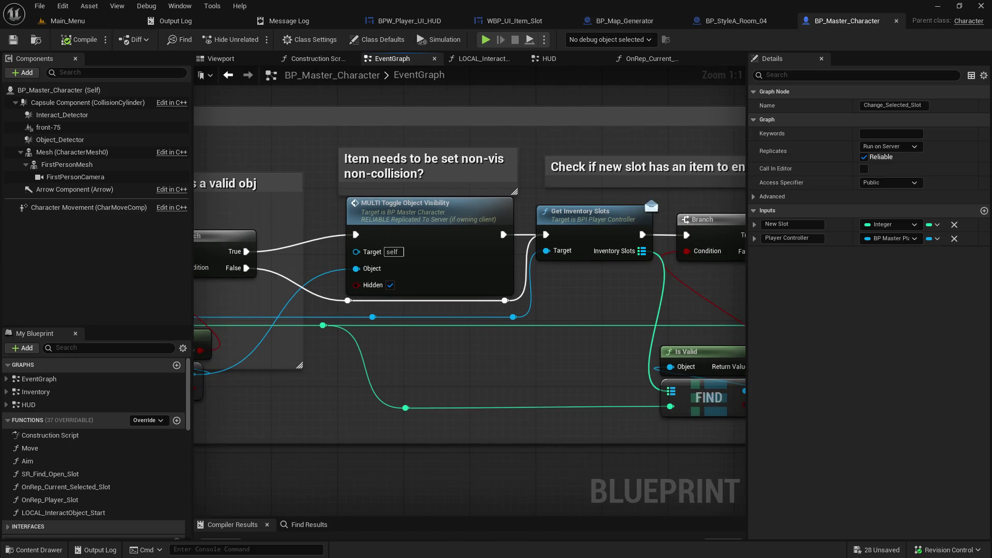
pyautogui.moveTo(632, 150); pyautogui.dragTo(401, 139)
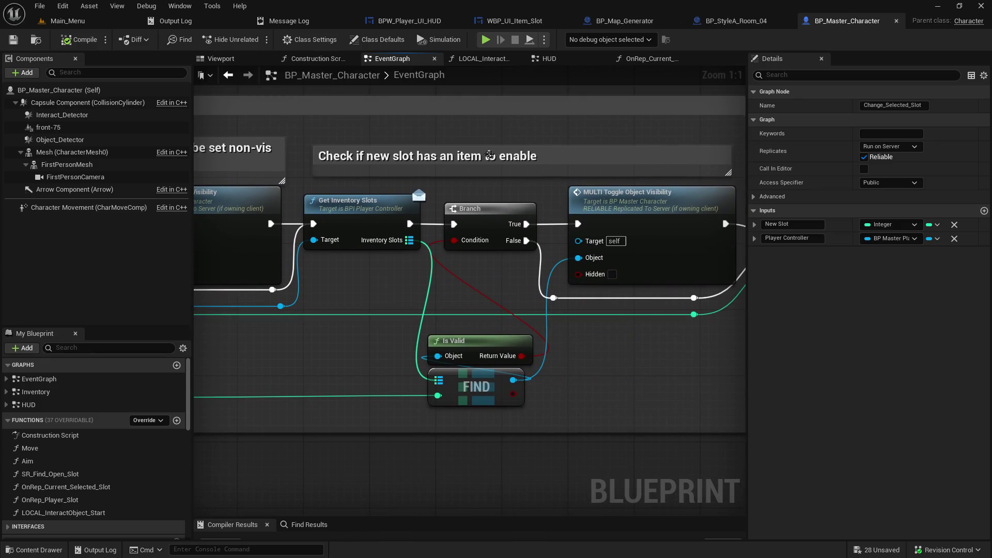
pyautogui.moveTo(641, 226); pyautogui.dragTo(743, 237)
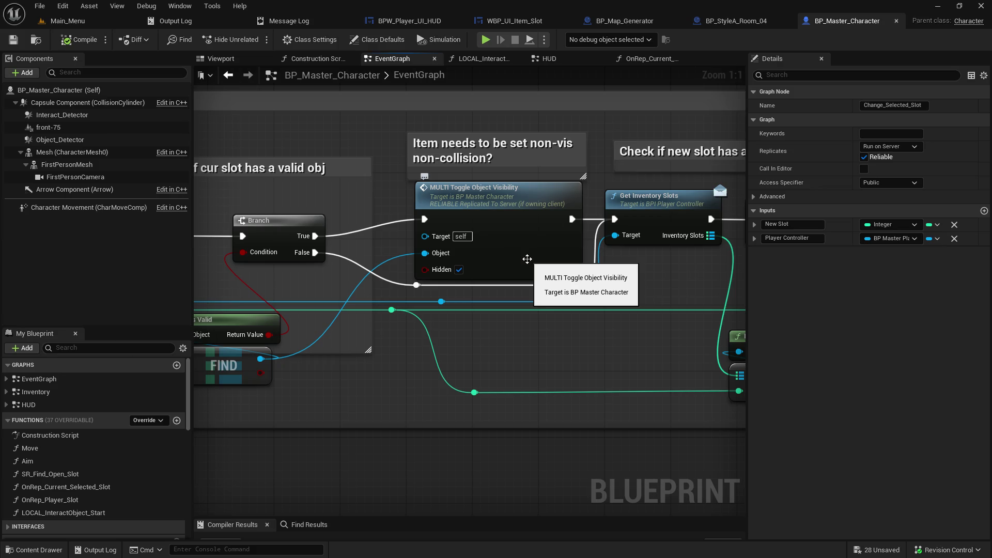
pyautogui.moveTo(347, 377)
pyautogui.mouseDown()
pyautogui.moveTo(516, 343)
pyautogui.moveTo(204, 416)
pyautogui.moveTo(456, 368)
pyautogui.moveTo(457, 387)
pyautogui.moveTo(682, 383)
pyautogui.mouseUp()
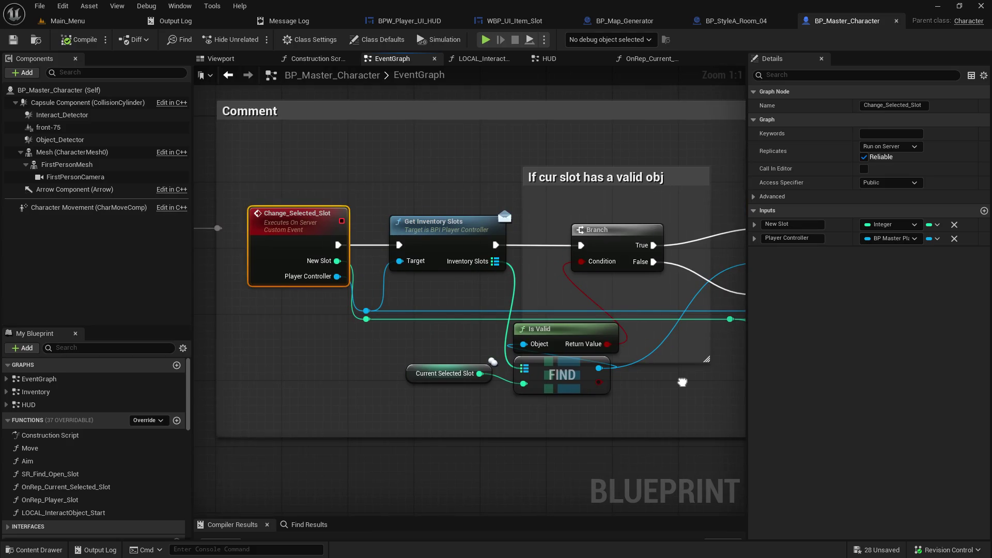
pyautogui.moveTo(698, 157); pyautogui.dragTo(362, 139)
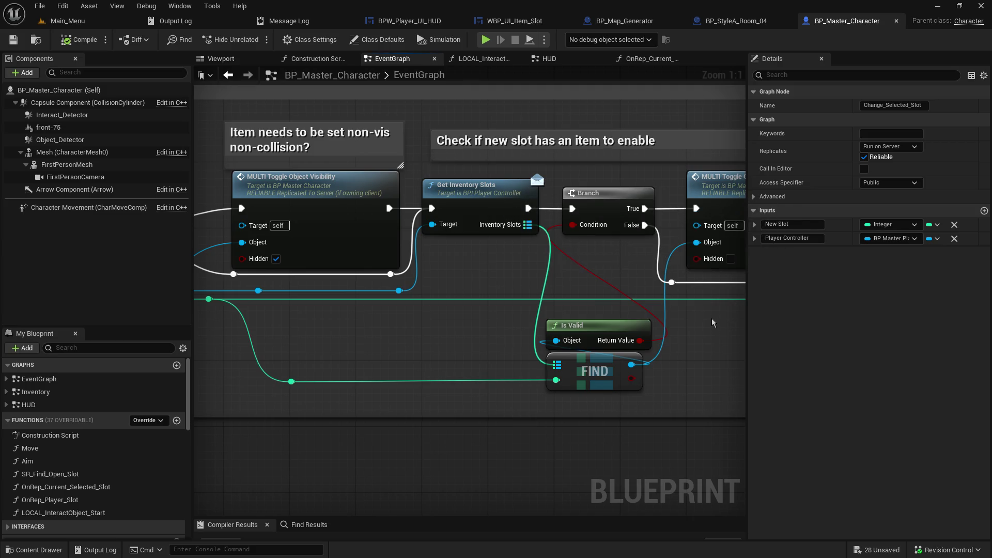
pyautogui.moveTo(712, 323); pyautogui.dragTo(344, 304)
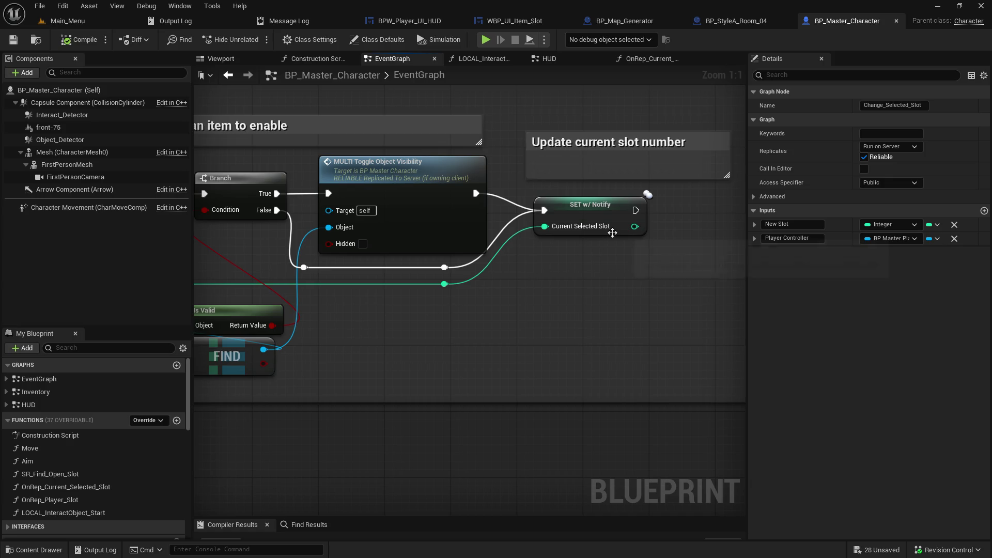
pyautogui.doubleClick(607, 217)
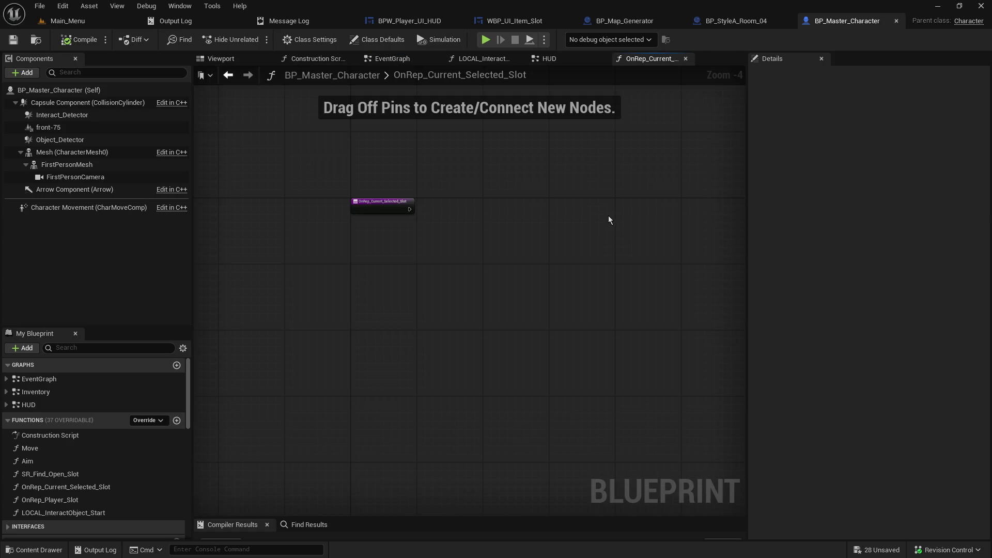
# - Close the BP_StyleA_Room_04 blueprint and return to BP_Master_Character
pyautogui.click(672, 21)
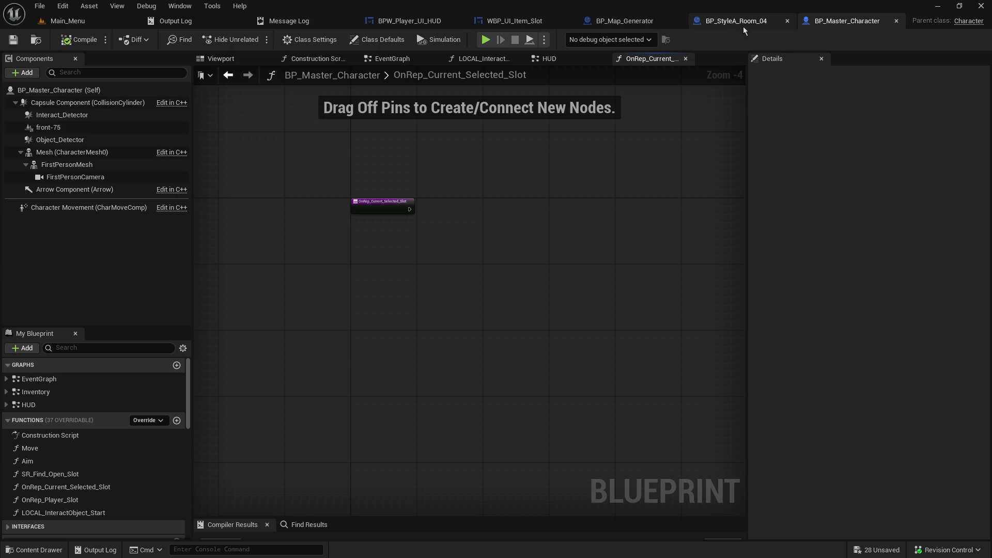
pyautogui.click(753, 24)
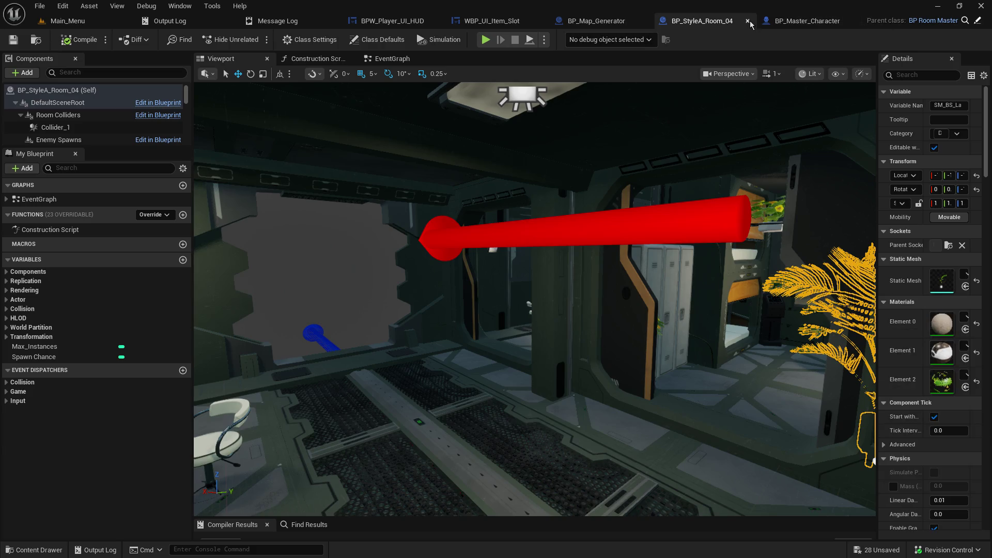
pyautogui.click(789, 21)
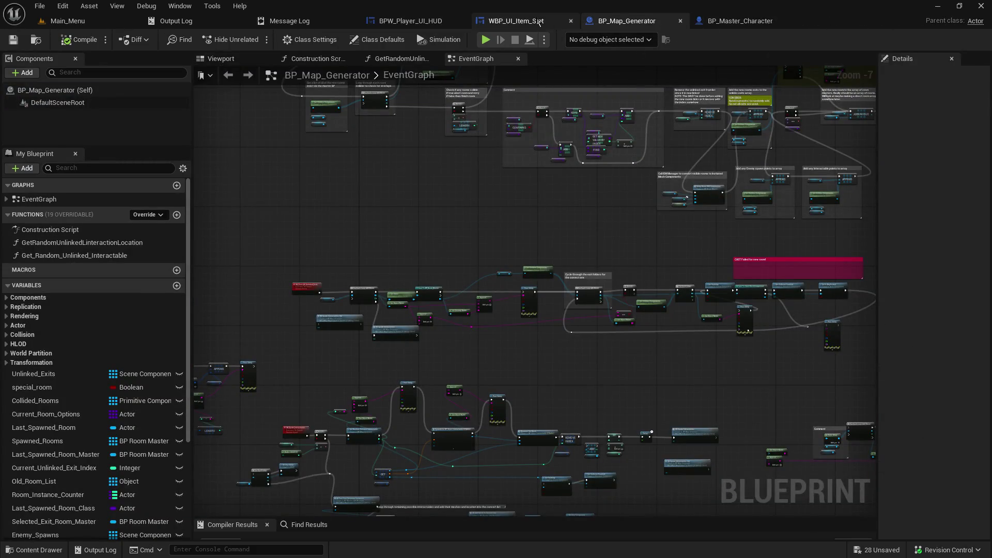
pyautogui.click(740, 20)
pyautogui.moveTo(416, 177); pyautogui.dragTo(565, 204)
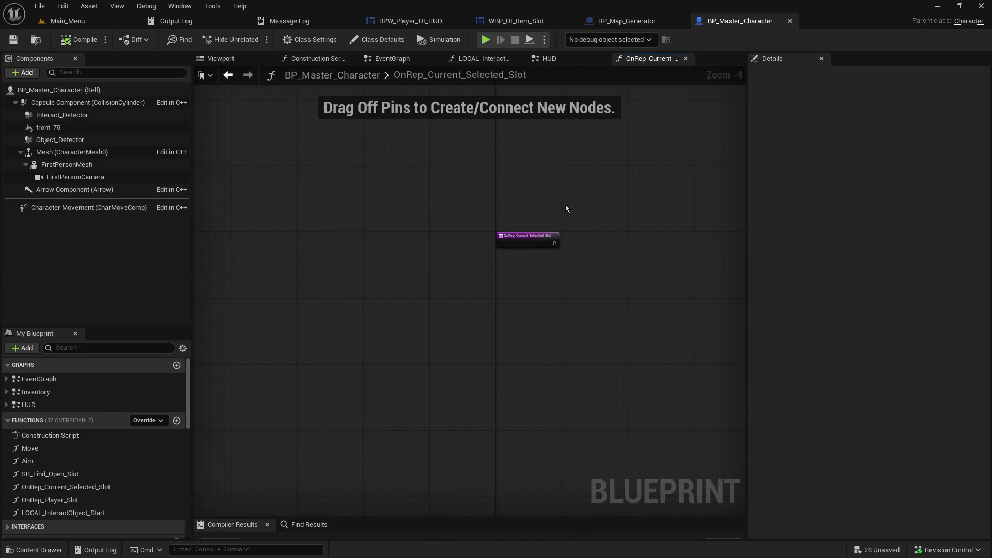
# - Locate the slot icon nodes in the character graph and open the HUD's Set Inventory Slot Icon event
pyautogui.click(392, 59)
pyautogui.scroll(-4, 365, 245)
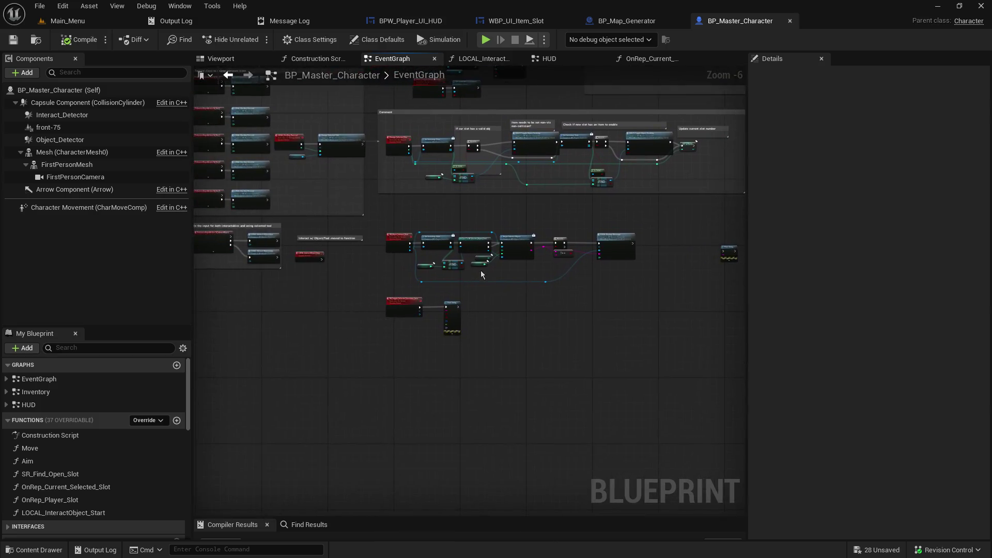
pyautogui.scroll(3, 421, 256)
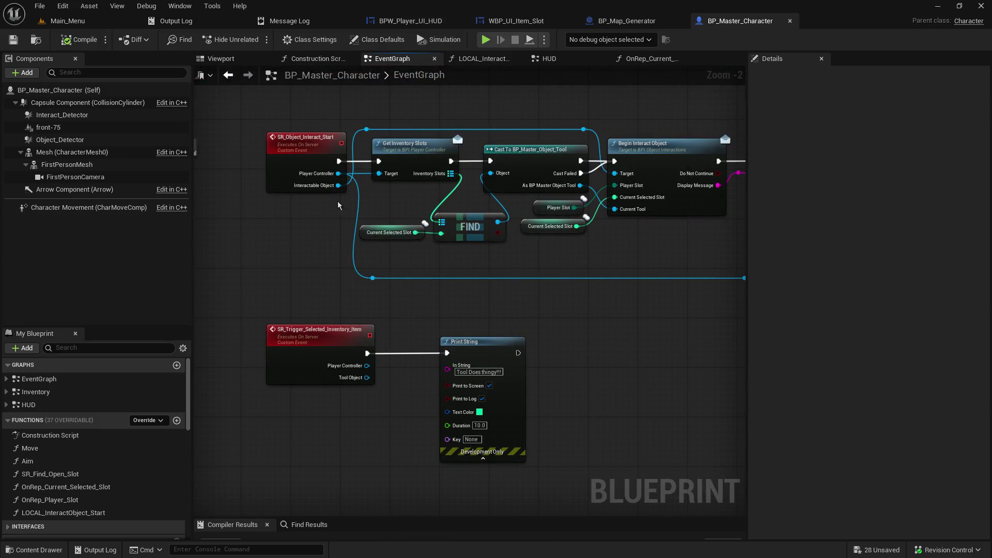
pyautogui.scroll(2, 309, 182)
pyautogui.moveTo(437, 109)
pyautogui.mouseDown()
pyautogui.moveTo(550, 325)
pyautogui.moveTo(470, 385)
pyautogui.moveTo(349, 512)
pyautogui.mouseUp()
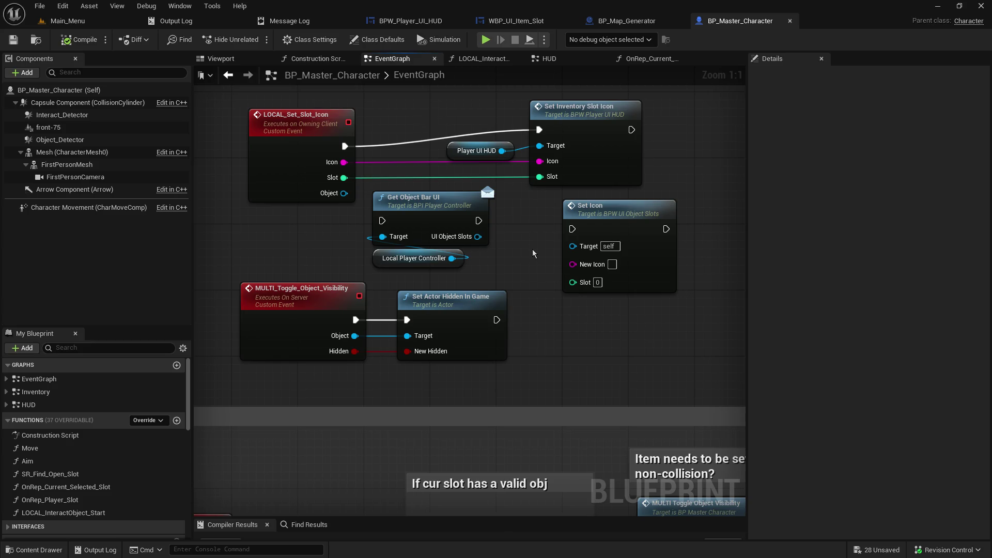
pyautogui.moveTo(527, 227); pyautogui.dragTo(526, 224)
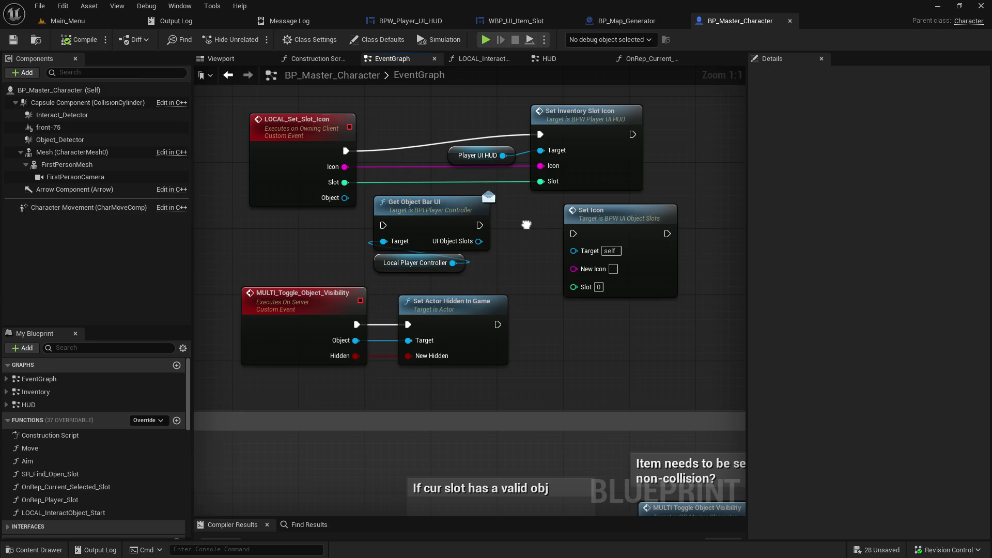
pyautogui.moveTo(526, 224)
pyautogui.mouseDown()
pyautogui.moveTo(474, 251)
pyautogui.moveTo(426, 310)
pyautogui.moveTo(493, 305)
pyautogui.mouseUp()
pyautogui.doubleClick(538, 198)
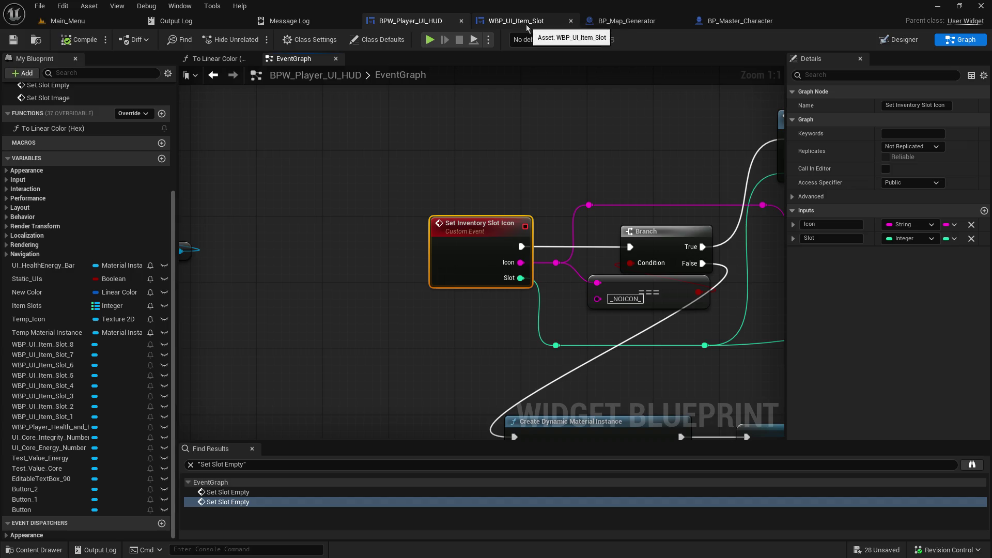
# - Return to BP_Master_Character's event graph and survey its node groups
pyautogui.click(734, 21)
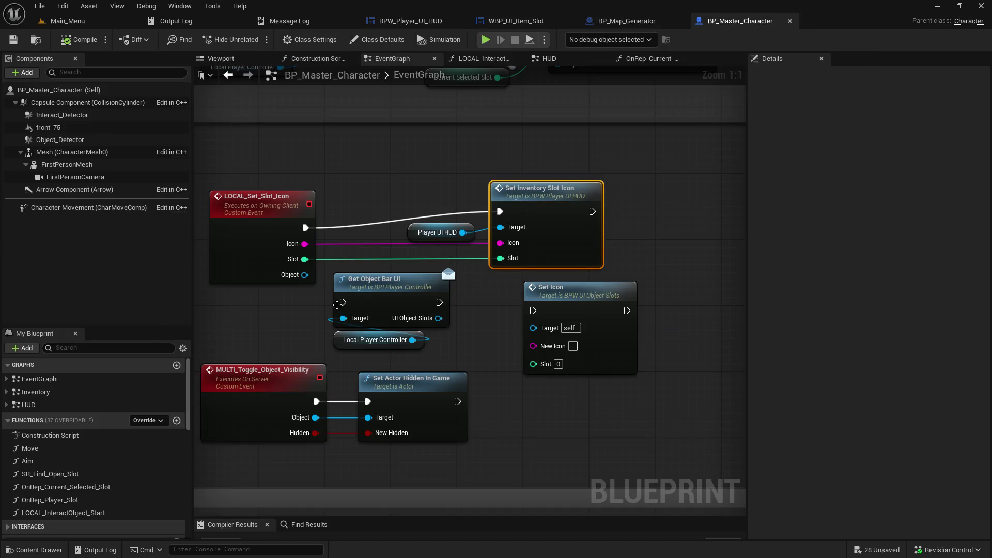
pyautogui.scroll(-4, 337, 305)
pyautogui.moveTo(552, 229)
pyautogui.mouseDown()
pyautogui.moveTo(662, 335)
pyautogui.moveTo(833, 397)
pyautogui.mouseUp()
pyautogui.moveTo(634, 303)
pyautogui.mouseDown()
pyautogui.moveTo(690, 450)
pyautogui.moveTo(520, 429)
pyautogui.moveTo(199, 455)
pyautogui.mouseUp()
pyautogui.moveTo(362, 155); pyautogui.dragTo(313, 366)
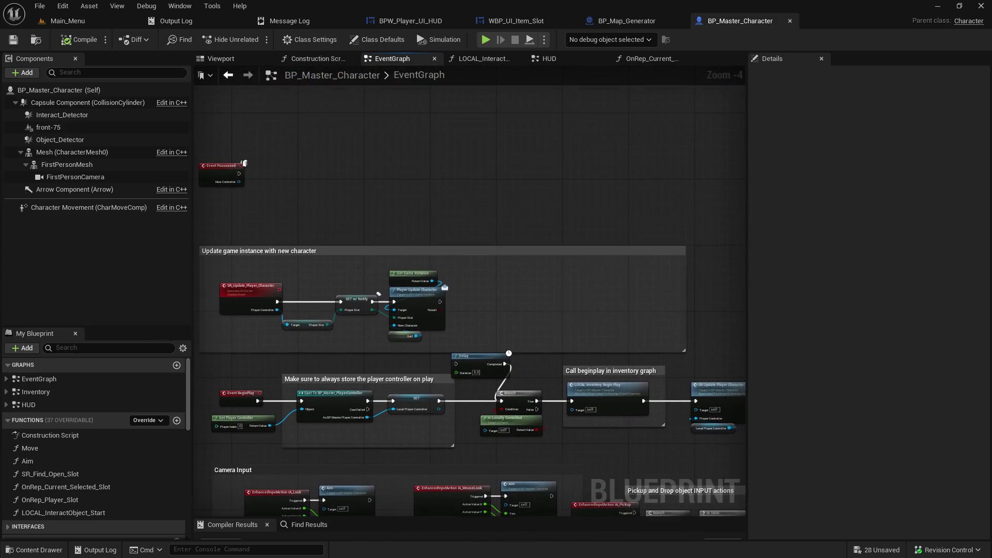
pyautogui.moveTo(620, 310)
pyautogui.mouseDown()
pyautogui.moveTo(506, 302)
pyautogui.moveTo(135, 199)
pyautogui.mouseUp()
pyautogui.moveTo(398, 377)
pyautogui.mouseDown()
pyautogui.moveTo(408, 325)
pyautogui.moveTo(298, 273)
pyautogui.mouseUp()
pyautogui.scroll(-4, 298, 274)
pyautogui.scroll(1, 421, 425)
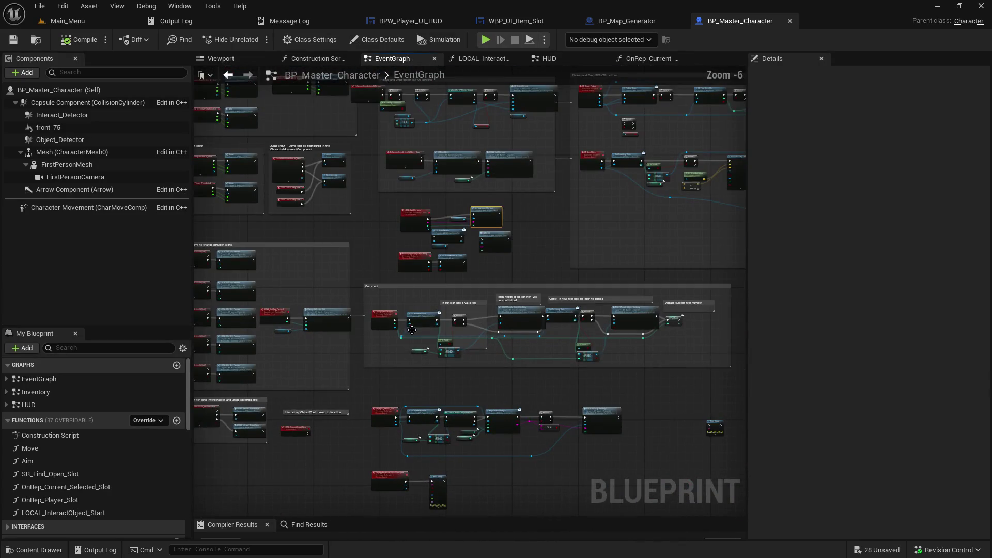
pyautogui.scroll(3, 373, 333)
pyautogui.moveTo(494, 167)
pyautogui.mouseDown()
pyautogui.moveTo(718, 123)
pyautogui.moveTo(583, 138)
pyautogui.mouseUp()
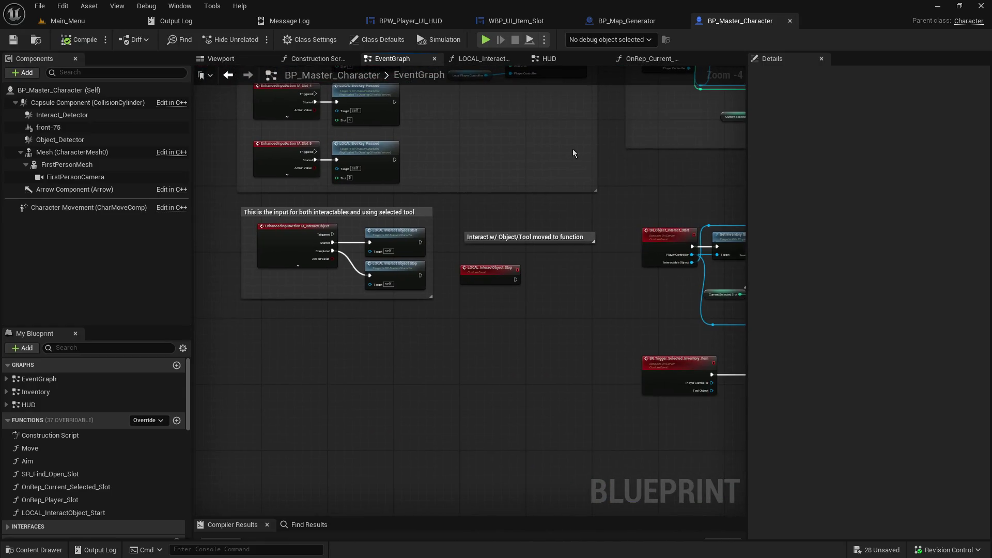
pyautogui.scroll(2, 424, 222)
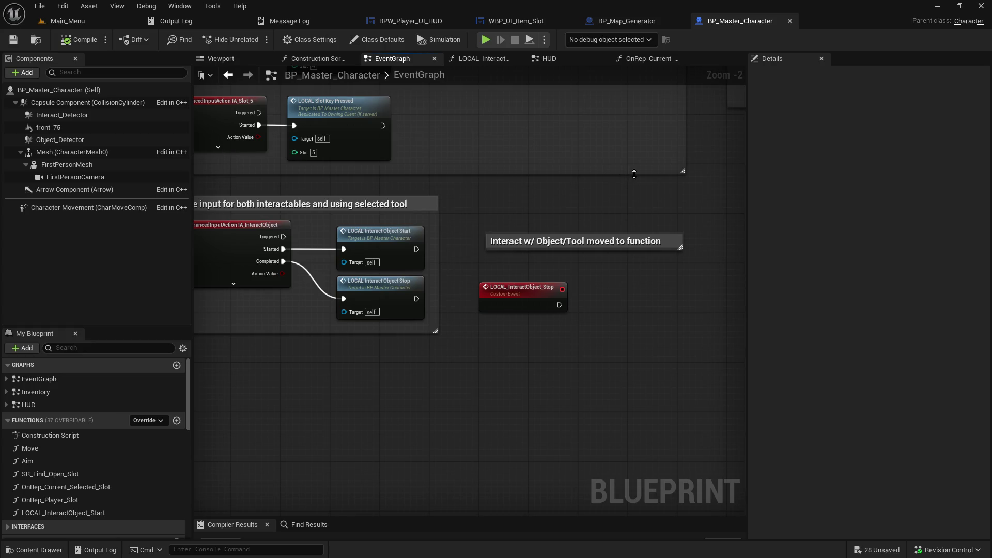
# - Pan through the interact, object detector and pickup sections to reach Change Selected Slot
pyautogui.moveTo(628, 189)
pyautogui.mouseDown()
pyautogui.moveTo(232, 214)
pyautogui.moveTo(466, 261)
pyautogui.moveTo(452, 501)
pyautogui.mouseUp()
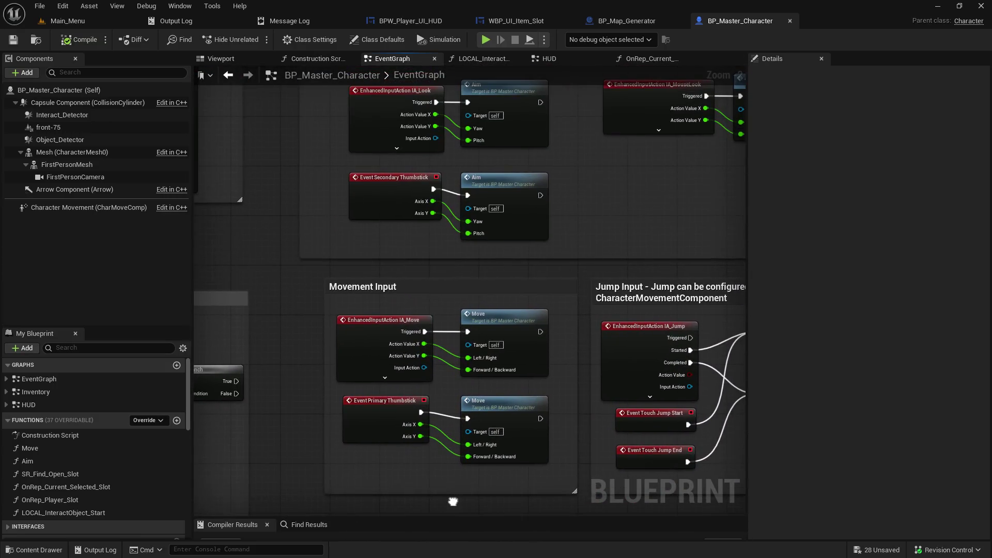
pyautogui.rightClick(452, 501)
pyautogui.moveTo(343, 276)
pyautogui.mouseDown()
pyautogui.moveTo(504, 232)
pyautogui.moveTo(713, 465)
pyautogui.moveTo(734, 470)
pyautogui.mouseUp()
pyautogui.moveTo(465, 223)
pyautogui.mouseDown()
pyautogui.moveTo(421, 465)
pyautogui.moveTo(465, 370)
pyautogui.moveTo(465, 327)
pyautogui.moveTo(491, 315)
pyautogui.moveTo(375, 495)
pyautogui.moveTo(335, 481)
pyautogui.mouseUp()
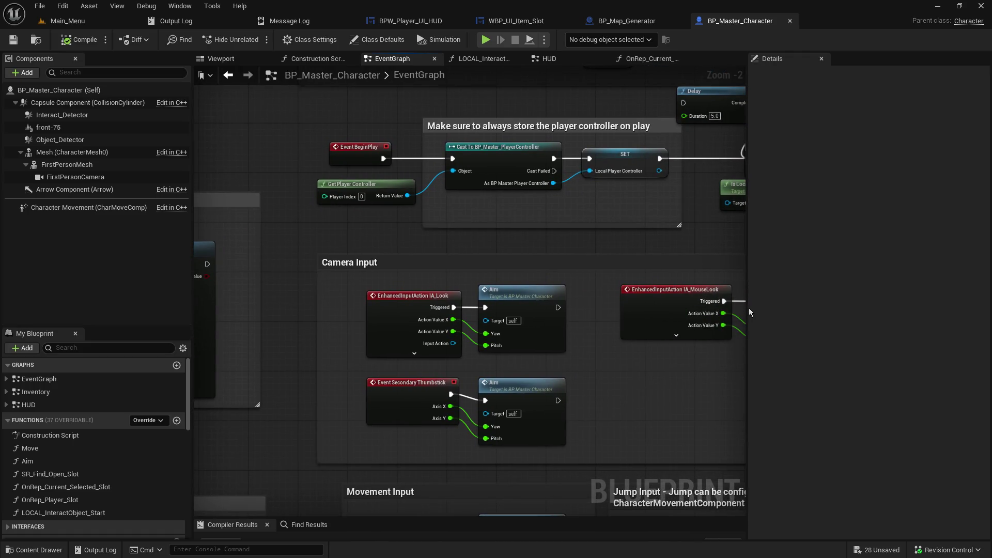
pyautogui.moveTo(748, 308); pyautogui.dragTo(975, 306)
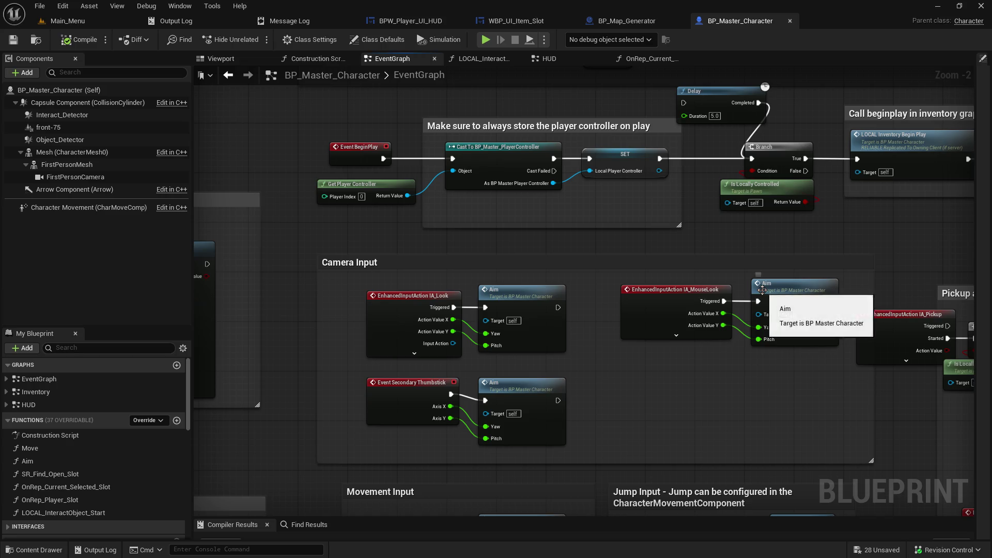
pyautogui.moveTo(821, 232)
pyautogui.mouseDown()
pyautogui.moveTo(827, 504)
pyautogui.moveTo(850, 557)
pyautogui.moveTo(490, 340)
pyautogui.moveTo(508, 269)
pyautogui.moveTo(459, 144)
pyautogui.moveTo(194, 106)
pyautogui.mouseUp()
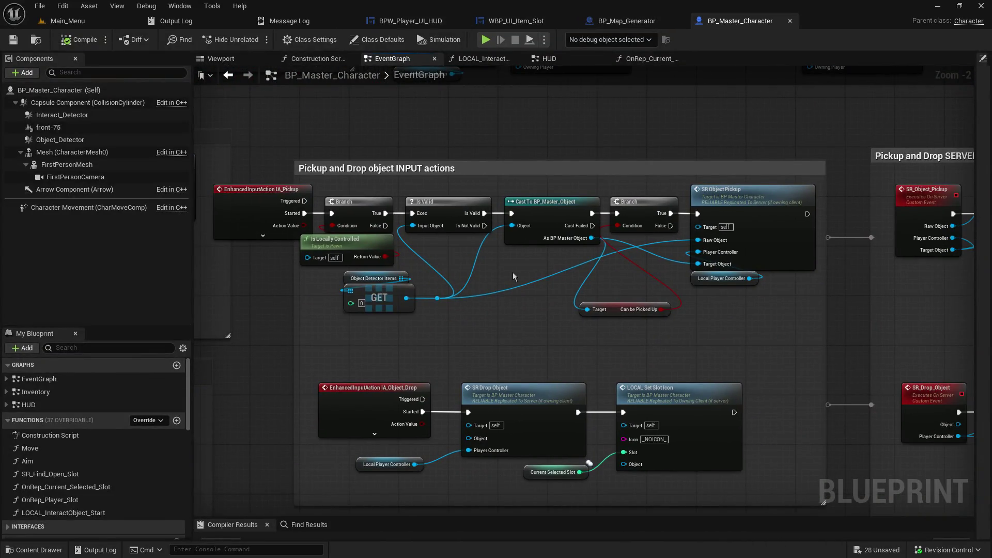
pyautogui.moveTo(513, 273); pyautogui.dragTo(481, 279)
pyautogui.moveTo(715, 270); pyautogui.dragTo(313, 280)
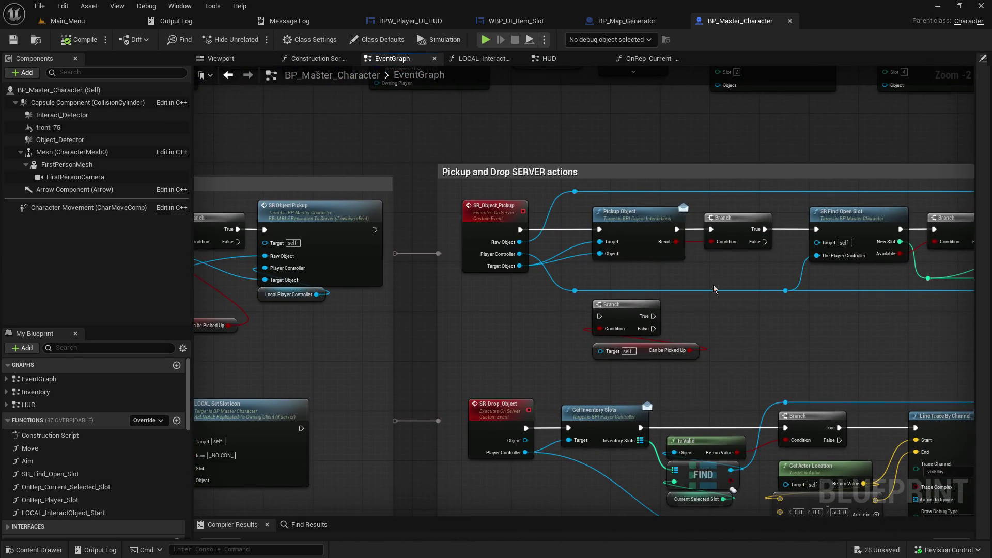
pyautogui.moveTo(714, 288); pyautogui.dragTo(211, 288)
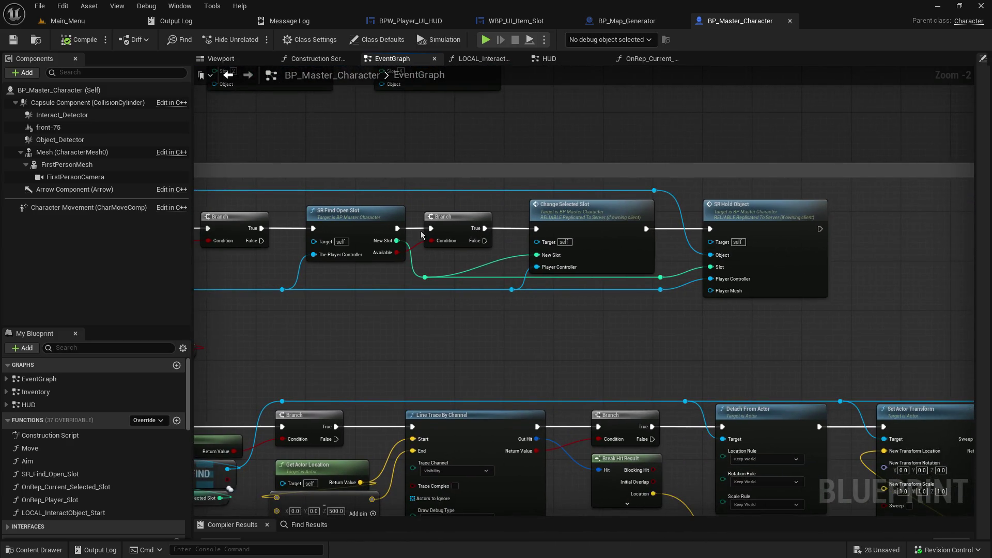
# - Follow Change Selected Slot to its SET w/ Notify node and open OnRep_Current_Selected_Slot
pyautogui.doubleClick(624, 217)
pyautogui.moveTo(657, 384)
pyautogui.mouseDown()
pyautogui.moveTo(331, 379)
pyautogui.moveTo(77, 392)
pyautogui.mouseUp()
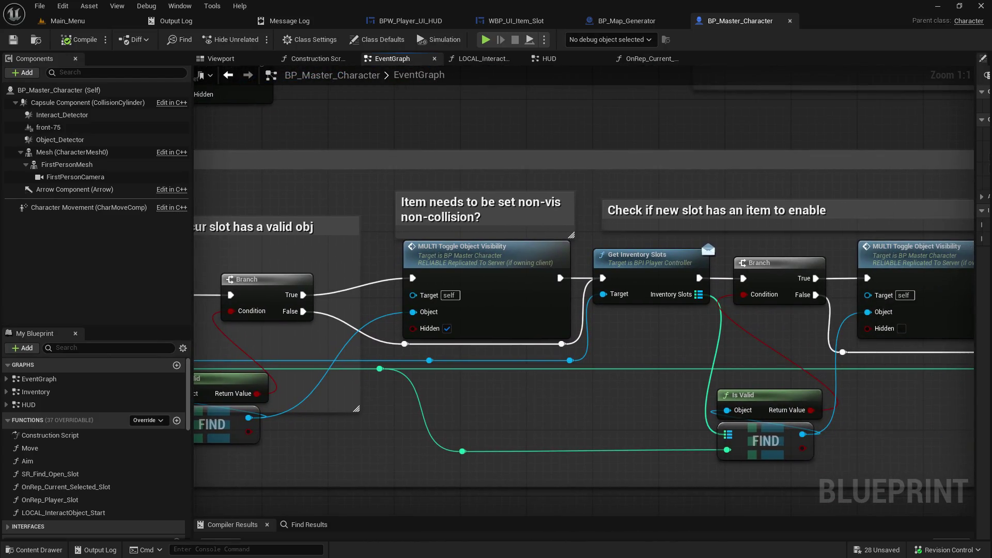
pyautogui.moveTo(852, 294); pyautogui.dragTo(600, 272)
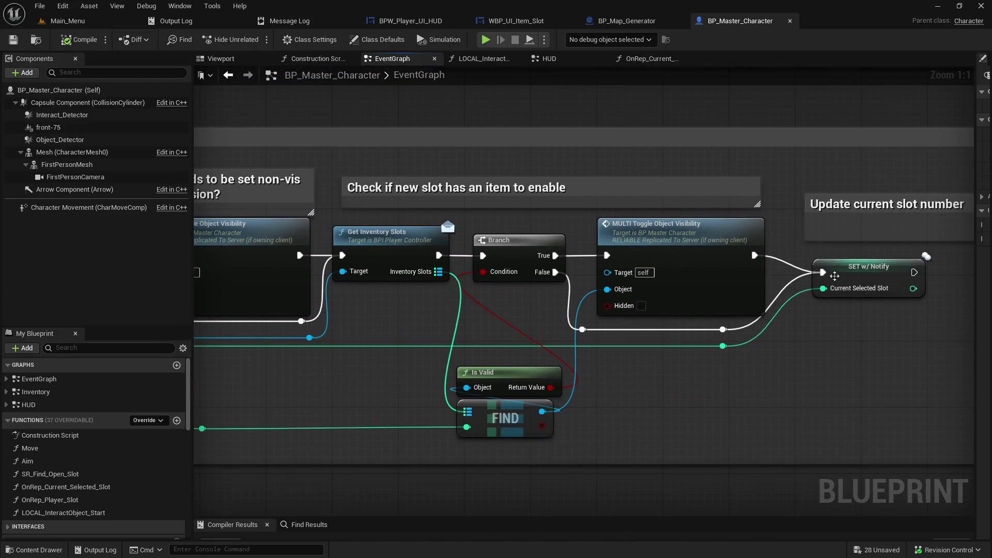
pyautogui.doubleClick(848, 269)
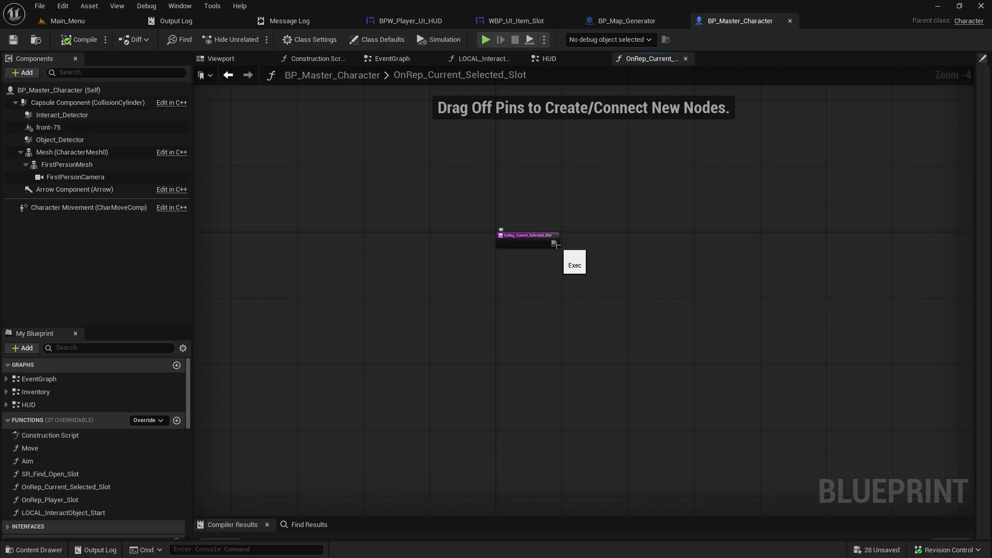
# - Drop a Player_UI_HUD Get node into OnRep_Current_Selected_Slot, then go to BPW_Player_UI_HUD
pyautogui.click(628, 22)
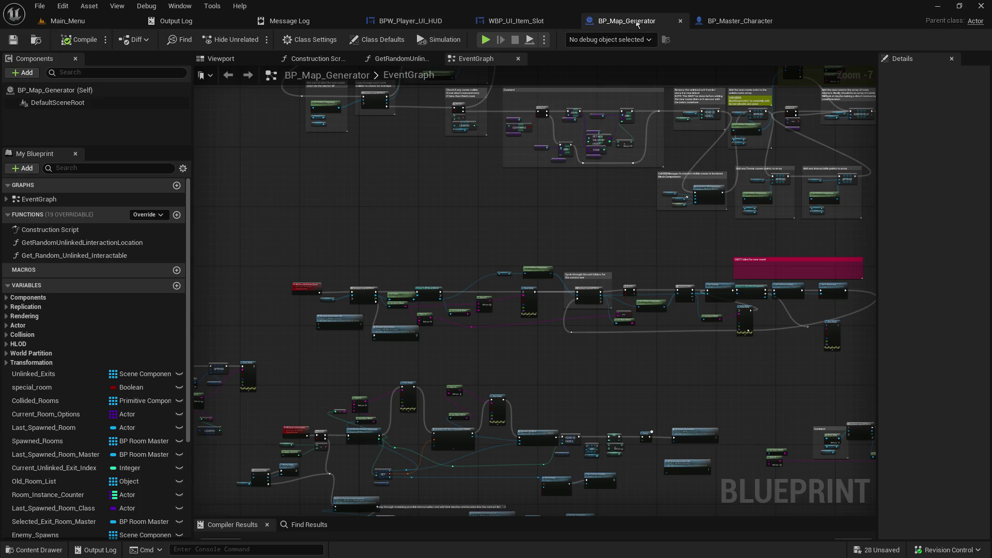
pyautogui.click(719, 24)
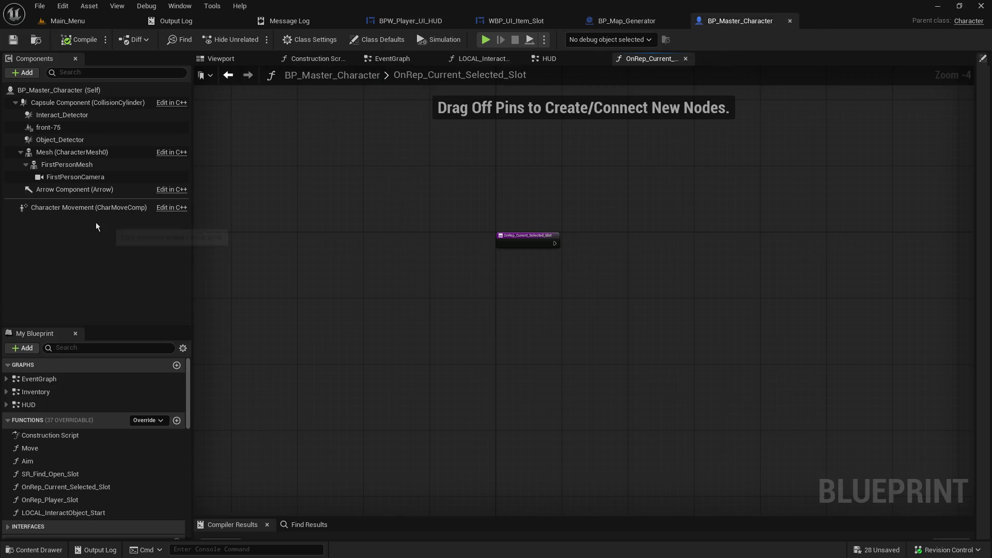
pyautogui.moveTo(98, 327); pyautogui.dragTo(121, 203)
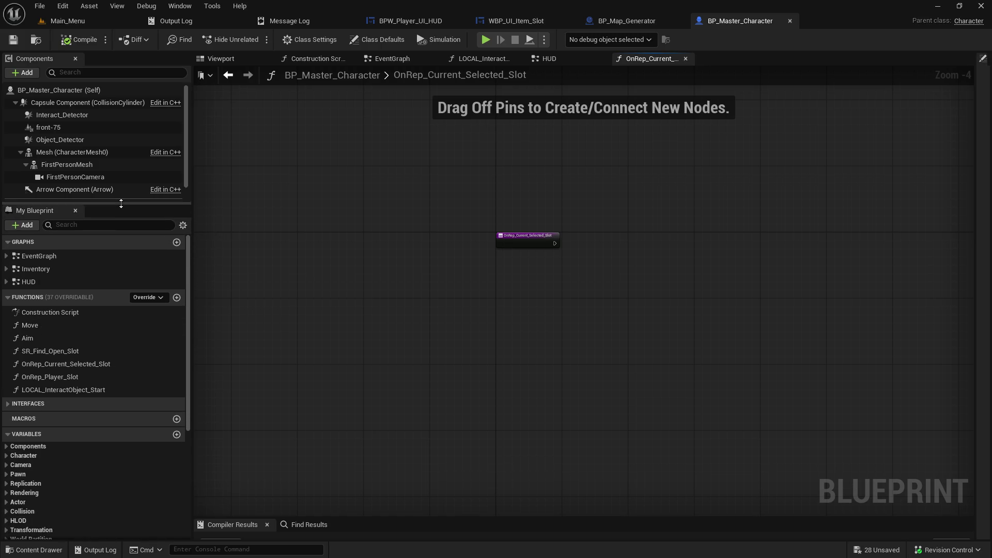
pyautogui.scroll(-4, 98, 472)
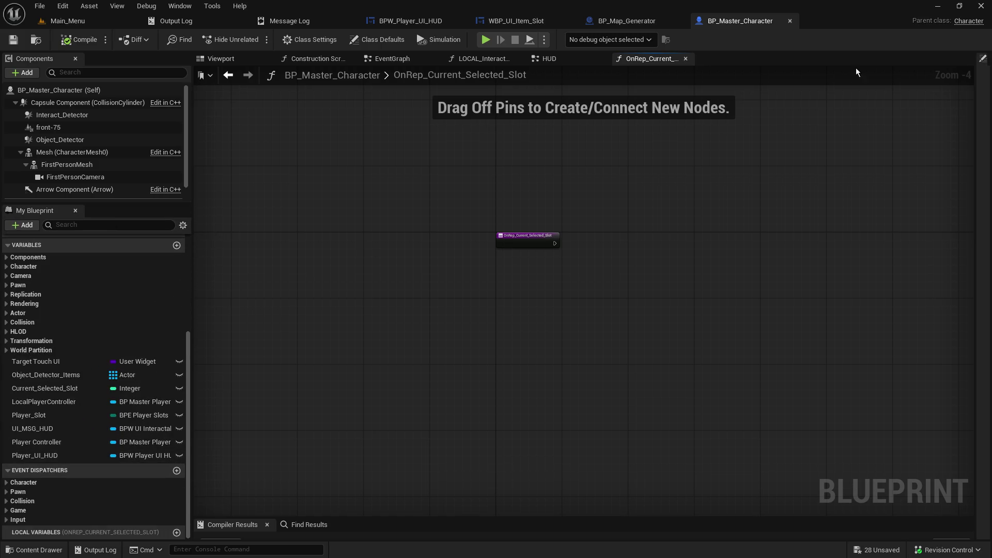
pyautogui.click(384, 61)
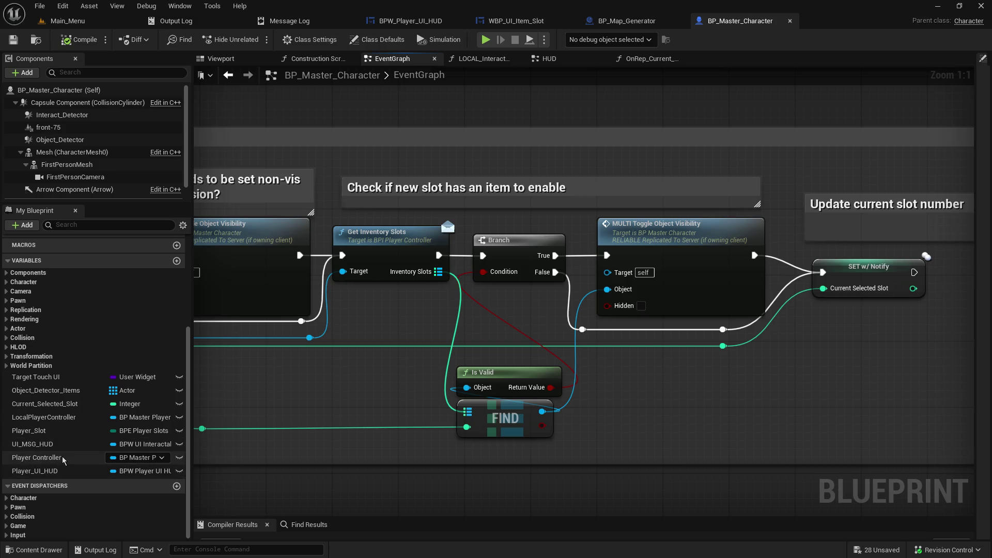
pyautogui.click(57, 471)
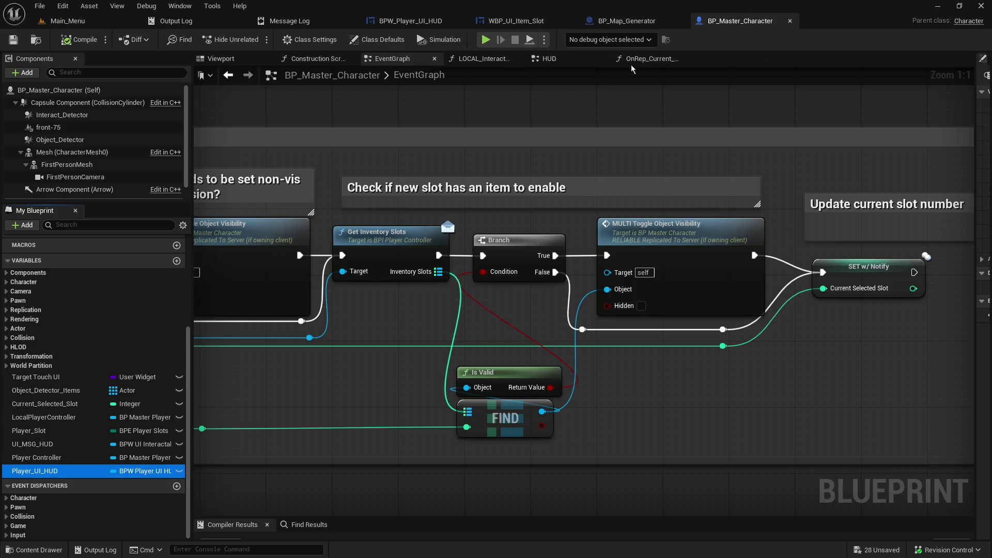
pyautogui.click(646, 59)
pyautogui.moveTo(66, 470); pyautogui.dragTo(512, 311)
pyautogui.click(532, 325)
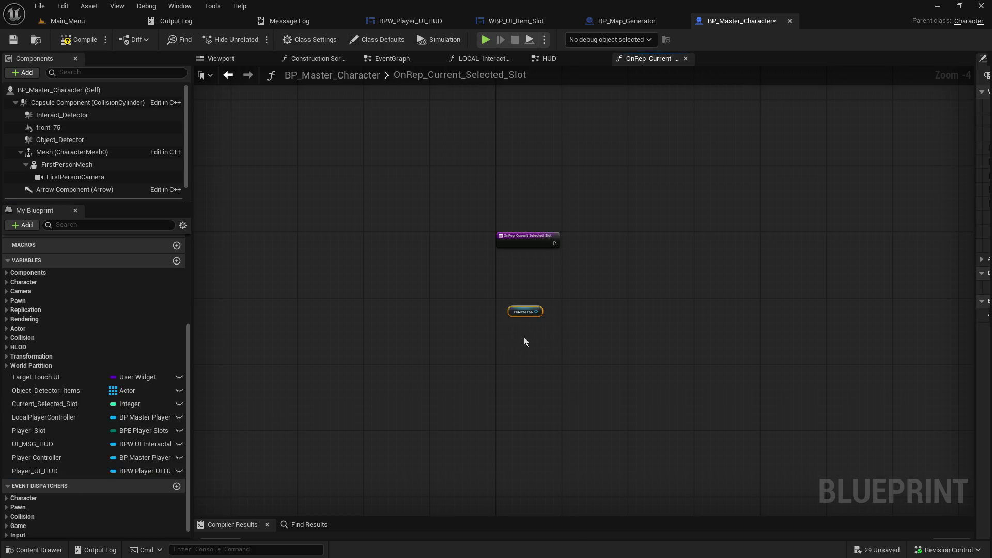
pyautogui.click(416, 19)
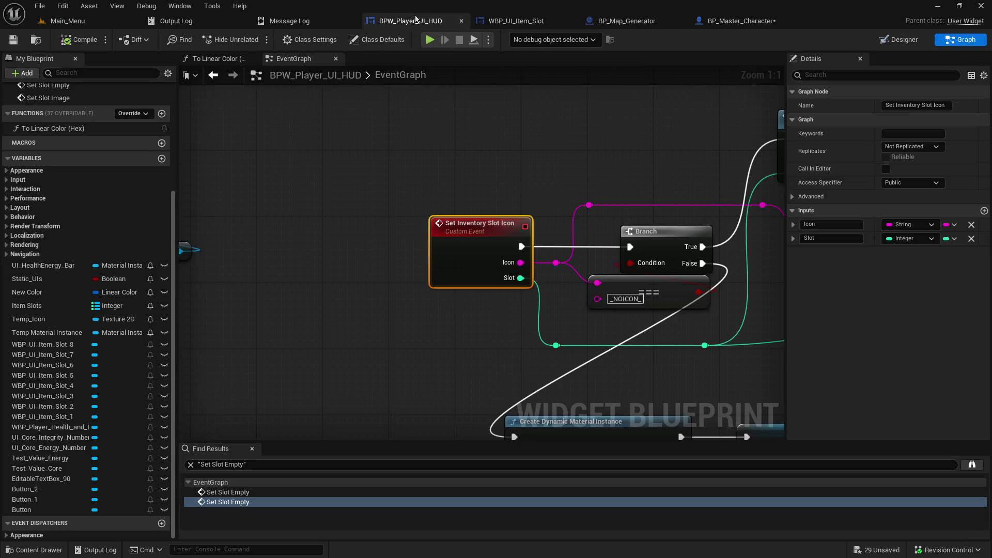
pyautogui.scroll(-5, 414, 264)
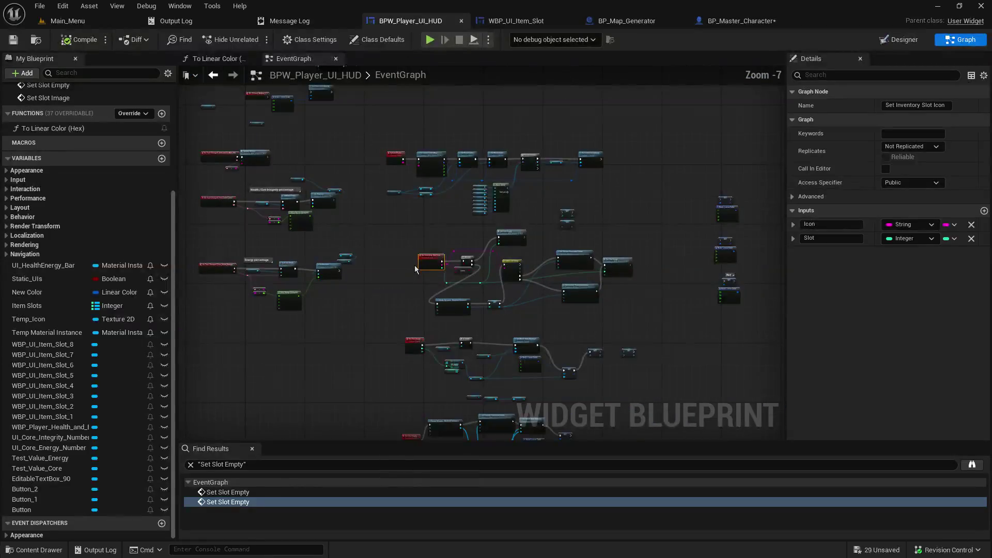
pyautogui.scroll(5, 414, 265)
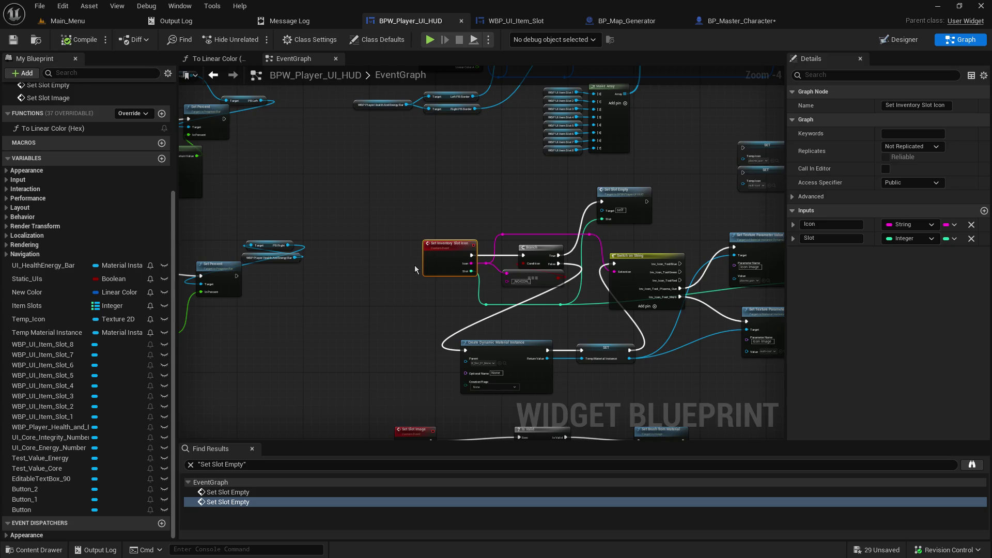
pyautogui.scroll(-5, 415, 265)
pyautogui.scroll(5, 414, 266)
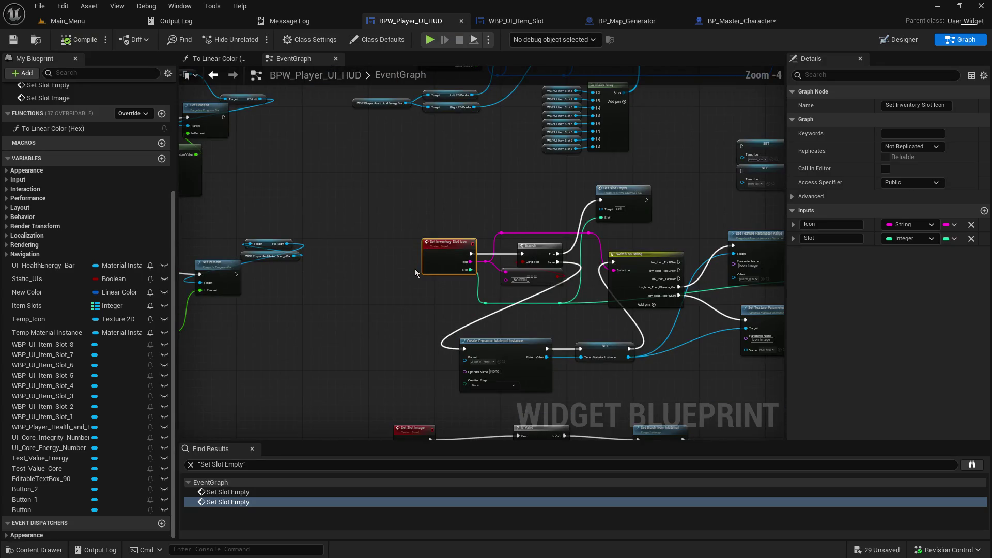
pyautogui.click(898, 40)
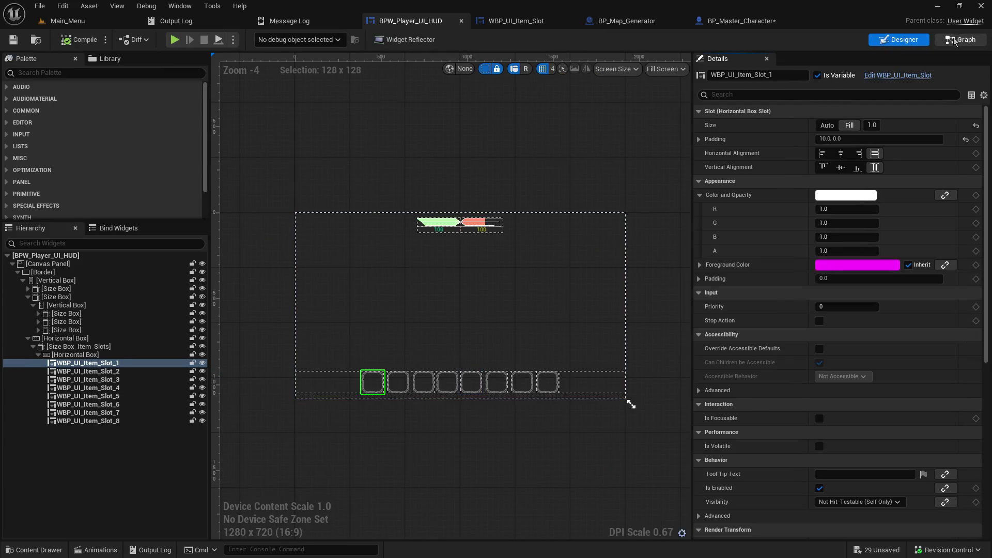
pyautogui.click(955, 40)
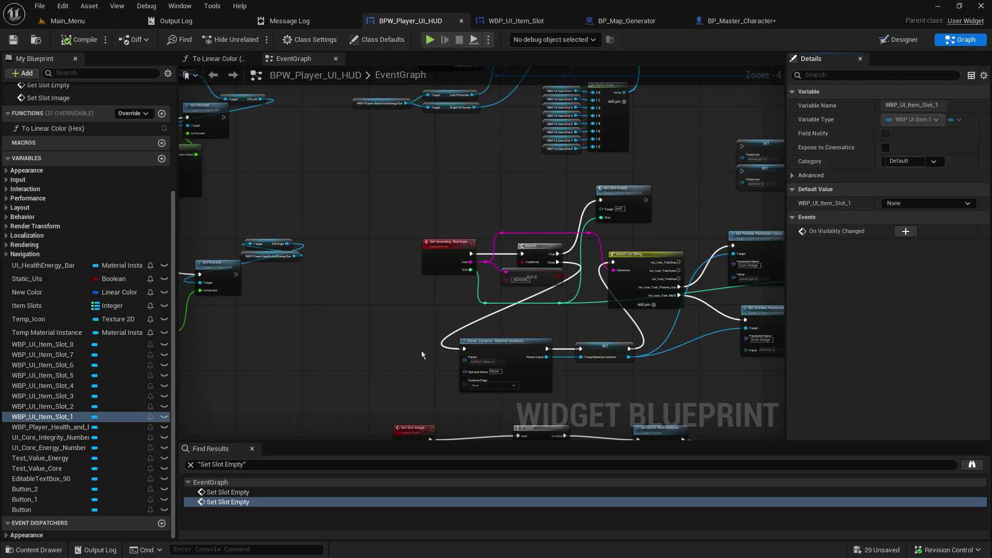
pyautogui.moveTo(419, 355); pyautogui.dragTo(564, 104)
pyautogui.scroll(2, 565, 103)
pyautogui.moveTo(565, 202); pyautogui.dragTo(565, 342)
pyautogui.moveTo(589, 246)
pyautogui.mouseDown()
pyautogui.moveTo(532, 408)
pyautogui.moveTo(517, 290)
pyautogui.mouseUp()
pyautogui.moveTo(437, 363); pyautogui.dragTo(417, 120)
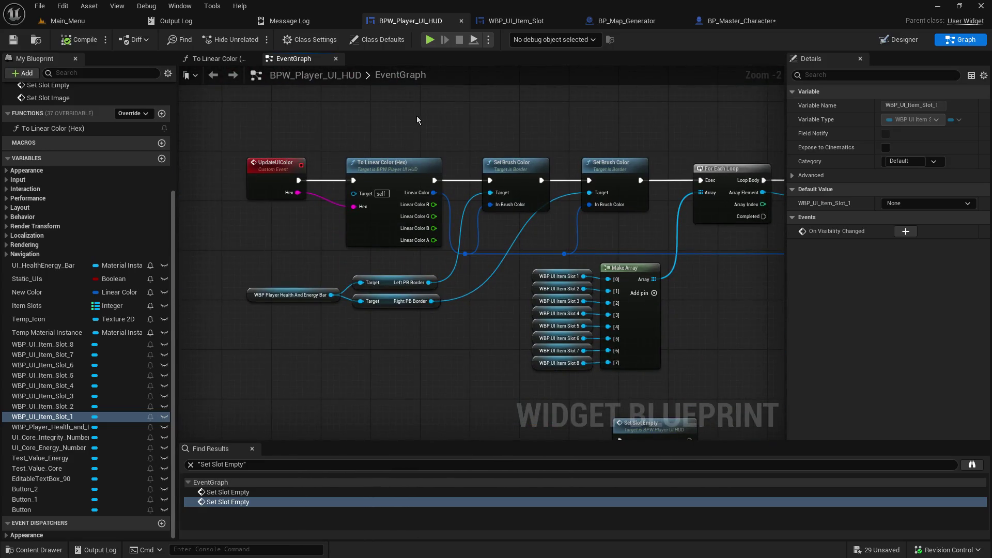
pyautogui.moveTo(502, 344)
pyautogui.mouseDown()
pyautogui.moveTo(465, 290)
pyautogui.moveTo(467, 297)
pyautogui.moveTo(411, 87)
pyautogui.moveTo(407, 113)
pyautogui.mouseUp()
pyautogui.rightClick(361, 181)
pyautogui.rightClick(349, 200)
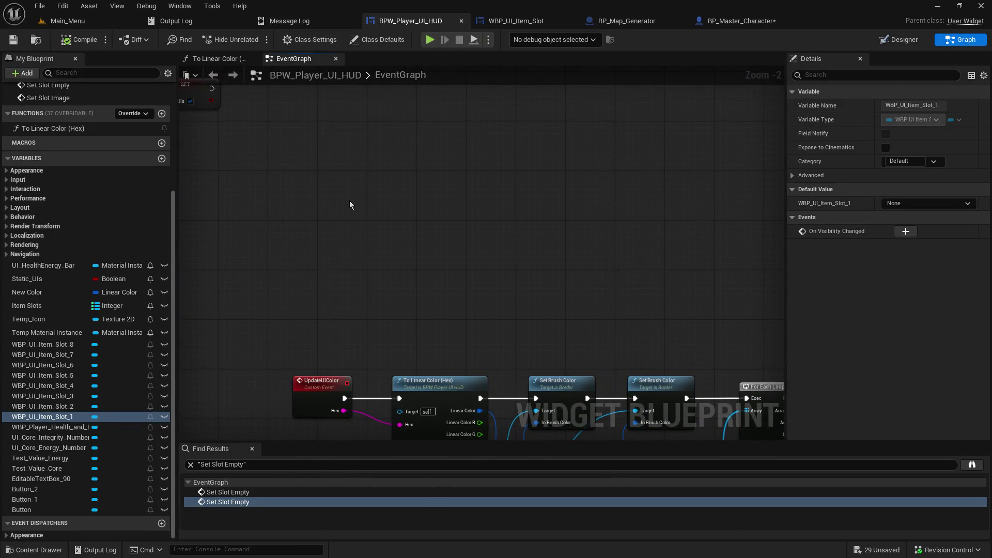
# - Add a new Custom Event node to the HUD graph above the UpdateUIColor chain
pyautogui.rightClick(352, 196)
pyautogui.write('add custom')
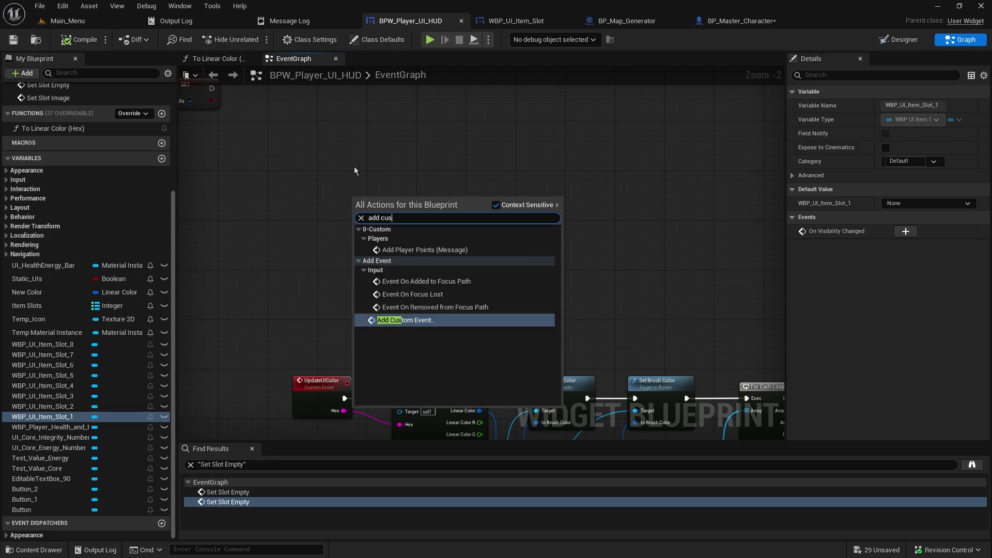
pyautogui.press('Return')
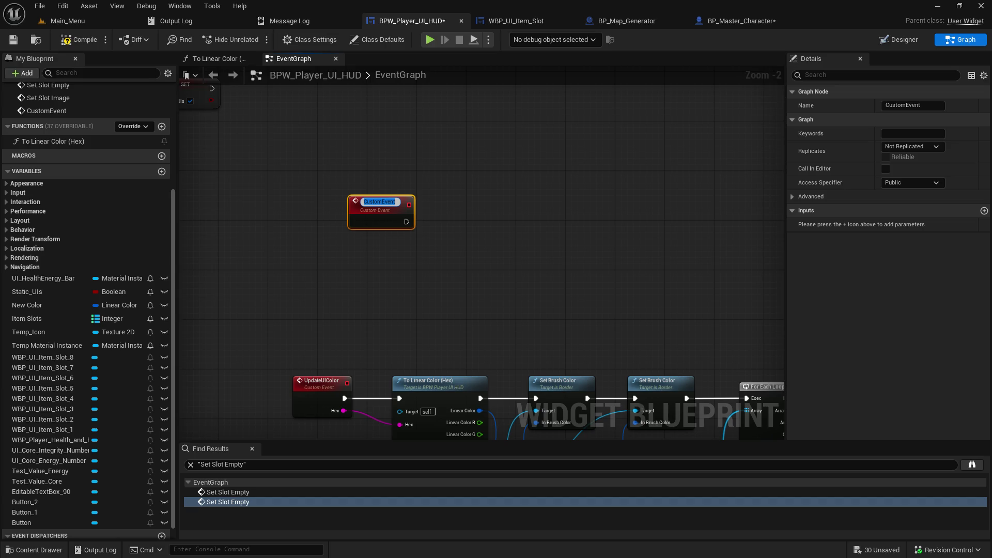
pyautogui.moveTo(650, 309)
pyautogui.mouseDown()
pyautogui.moveTo(685, 105)
pyautogui.moveTo(442, 73)
pyautogui.moveTo(552, 31)
pyautogui.moveTo(558, 66)
pyautogui.mouseUp()
pyautogui.moveTo(575, 32); pyautogui.dragTo(582, 403)
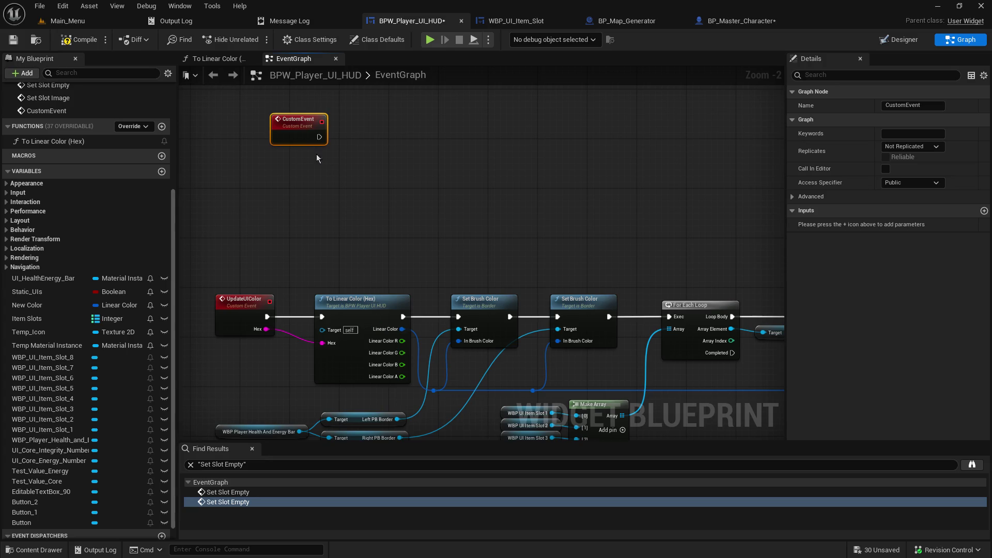
pyautogui.click(843, 75)
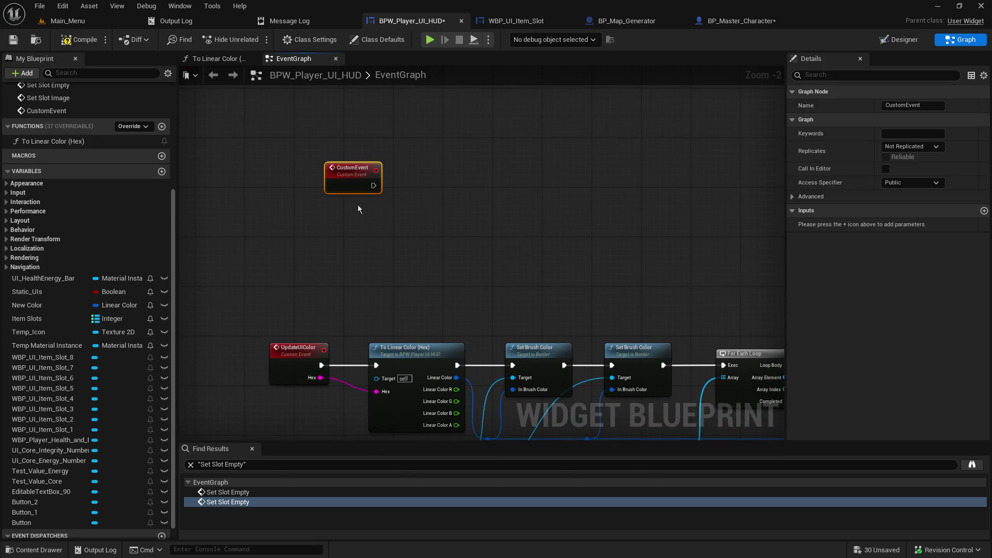
# - Rename the custom event to Set_Active_Slot
pyautogui.hotkey('ctrl', 'z')
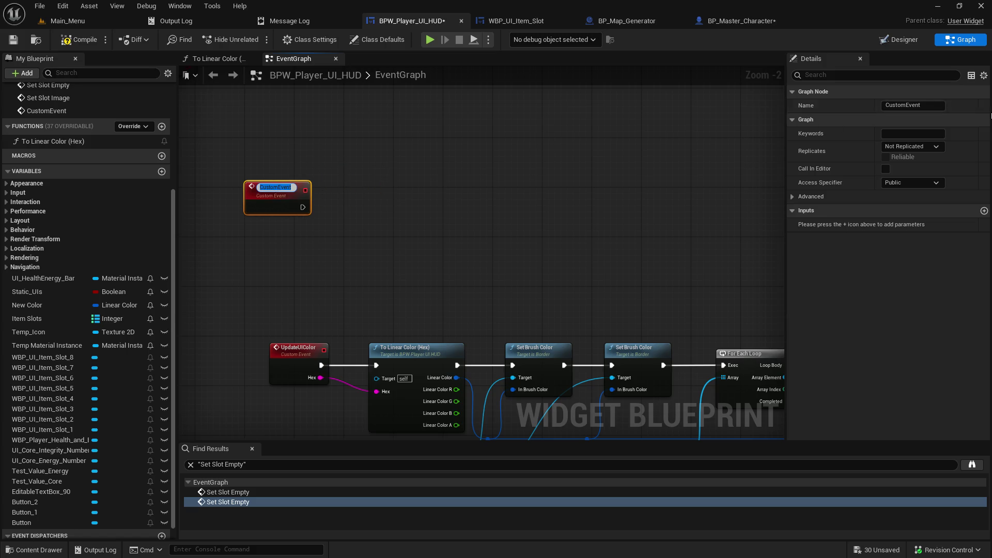
pyautogui.click(928, 103)
pyautogui.doubleClick(928, 102)
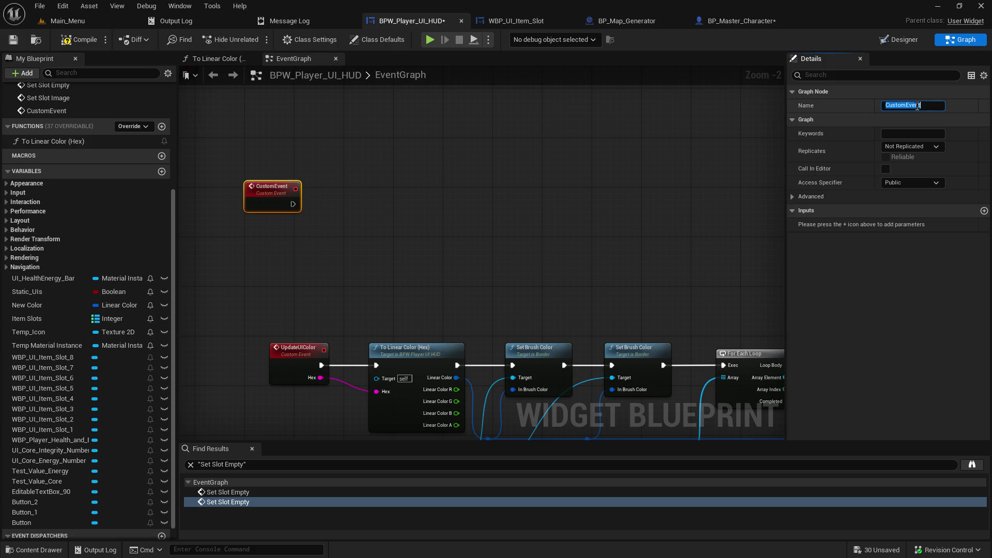
pyautogui.write('Set')
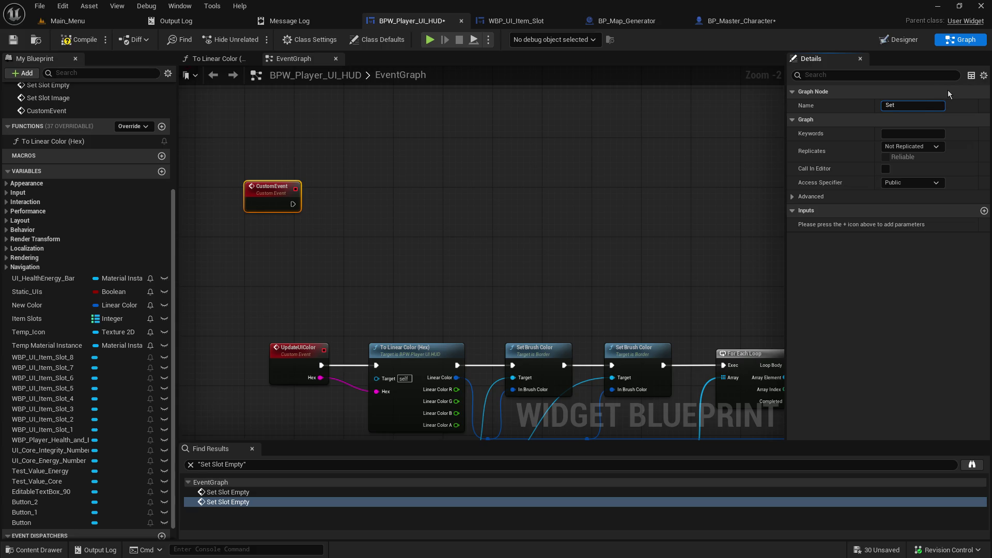
pyautogui.write('_Active_Slot')
pyautogui.press('Return')
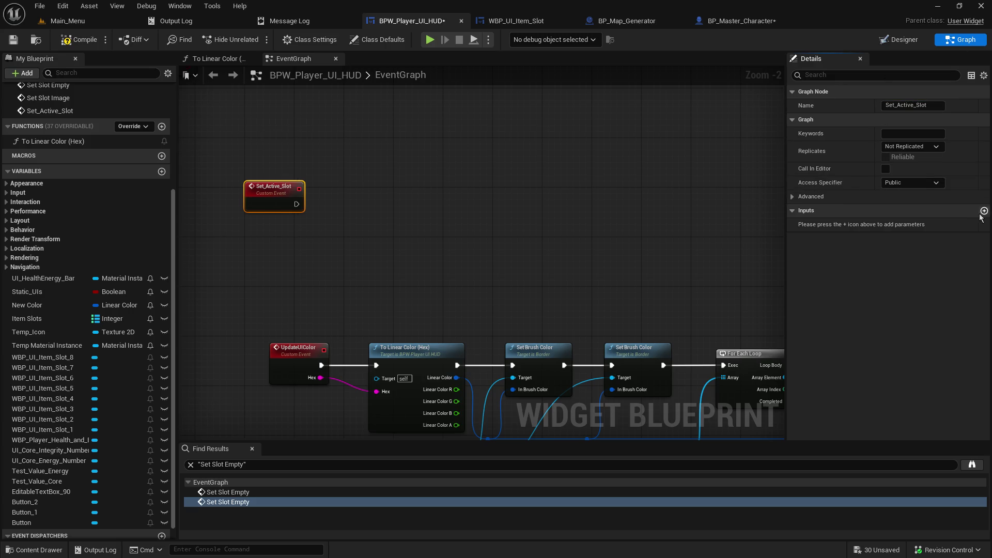
# - Add an Integer input named Slot ID, save, and drop an Item Slots getter beside the event
pyautogui.click(984, 211)
pyautogui.click(919, 227)
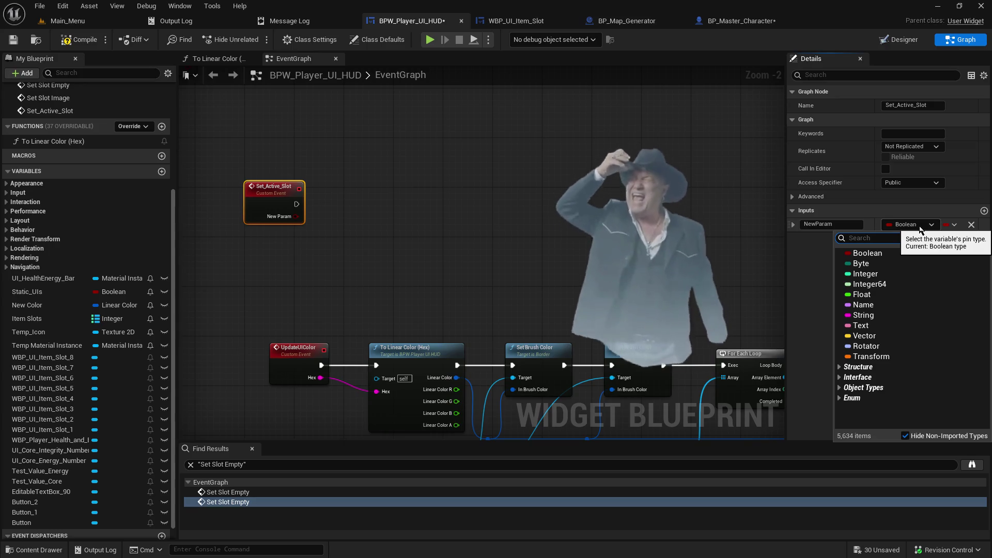
pyautogui.click(873, 274)
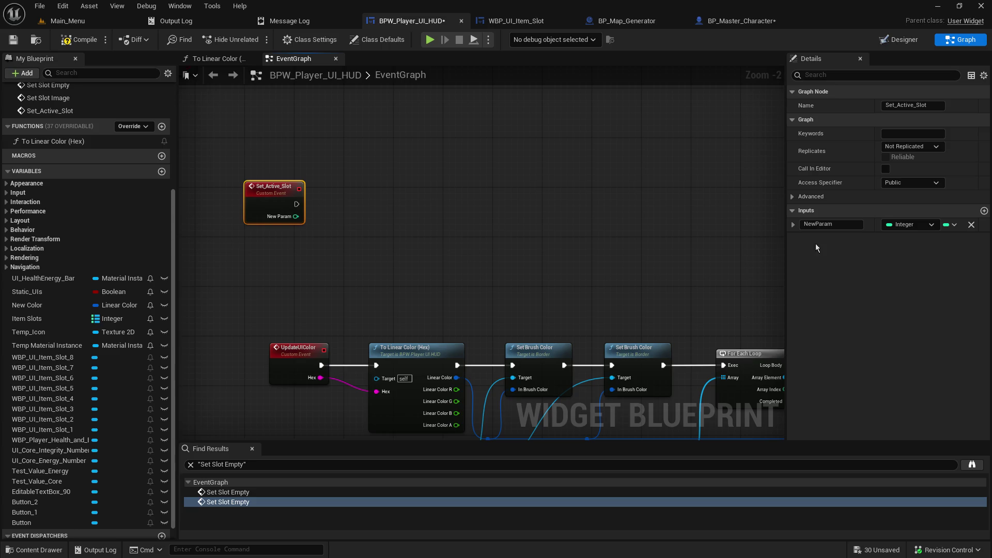
pyautogui.click(831, 224)
pyautogui.write('Slot ID')
pyautogui.press('Return')
pyautogui.hotkey('ctrl', 's')
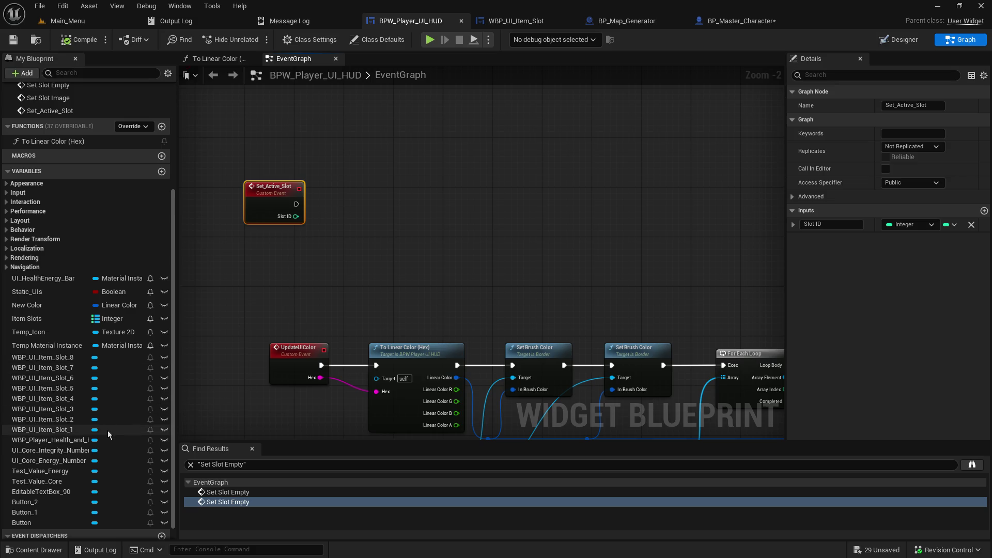
pyautogui.scroll(-1, 108, 430)
pyautogui.moveTo(62, 305)
pyautogui.mouseDown()
pyautogui.moveTo(439, 210)
pyautogui.moveTo(440, 226)
pyautogui.moveTo(548, 206)
pyautogui.mouseUp()
# - Add a Keys node on the Item Slots map getter and arrange both nodes
pyautogui.click(446, 231)
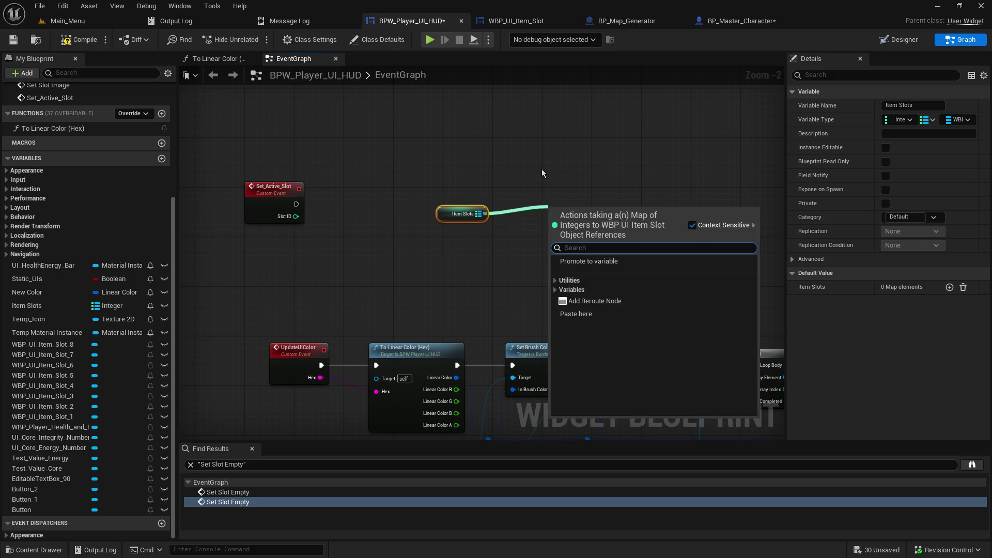
pyautogui.write('keys')
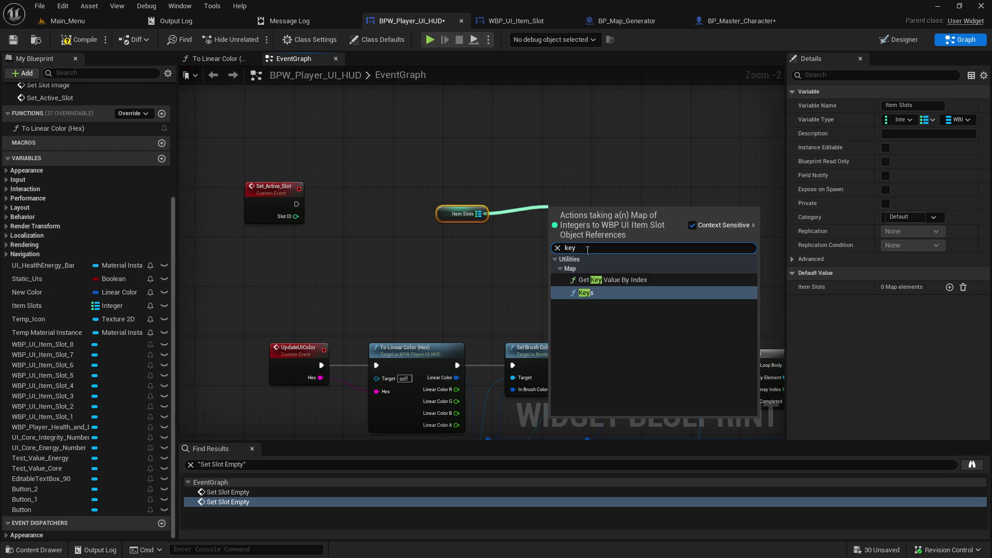
pyautogui.press('Return')
pyautogui.moveTo(449, 214)
pyautogui.mouseDown()
pyautogui.moveTo(351, 281)
pyautogui.moveTo(330, 281)
pyautogui.mouseUp()
pyautogui.moveTo(546, 222)
pyautogui.mouseDown()
pyautogui.moveTo(372, 222)
pyautogui.moveTo(511, 193)
pyautogui.mouseUp()
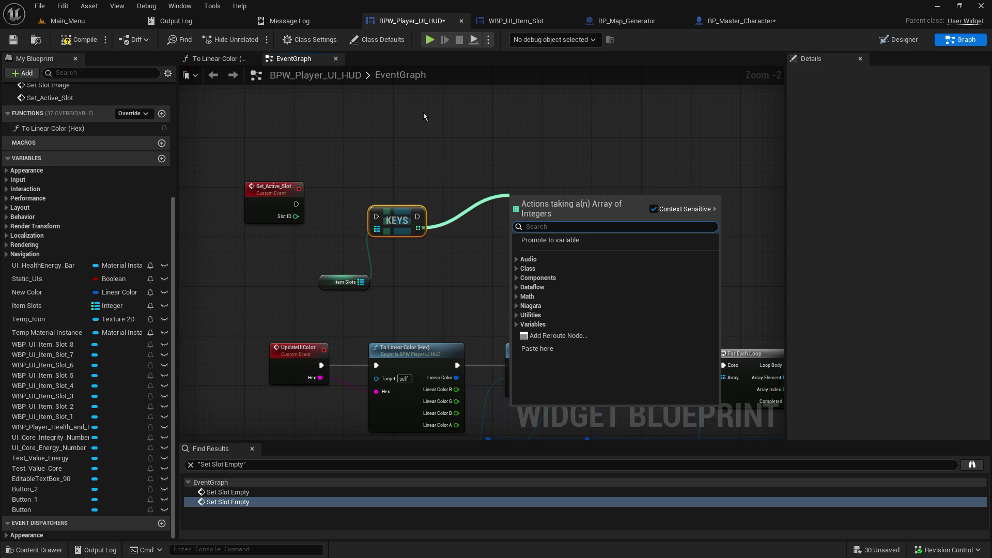
pyautogui.click(395, 128)
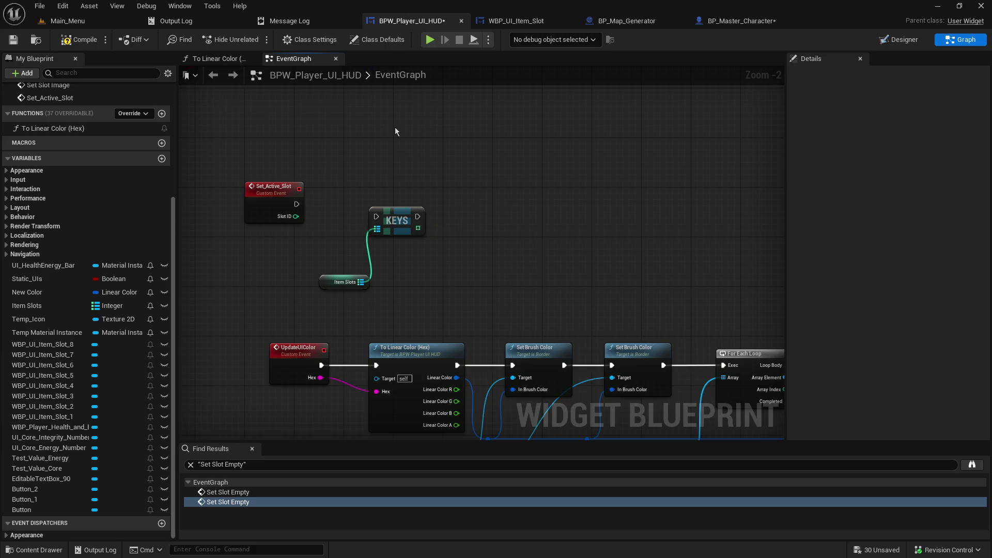
# - Loop over the keys with a For Each Loop driven by Set_Active_Slot's execution
pyautogui.moveTo(419, 227); pyautogui.dragTo(563, 222)
pyautogui.write('for')
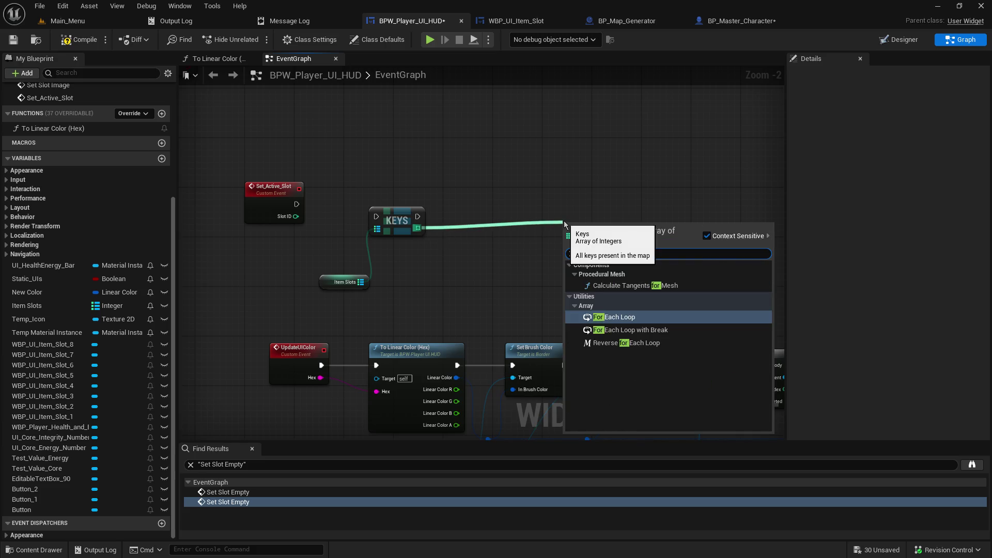
pyautogui.click(618, 318)
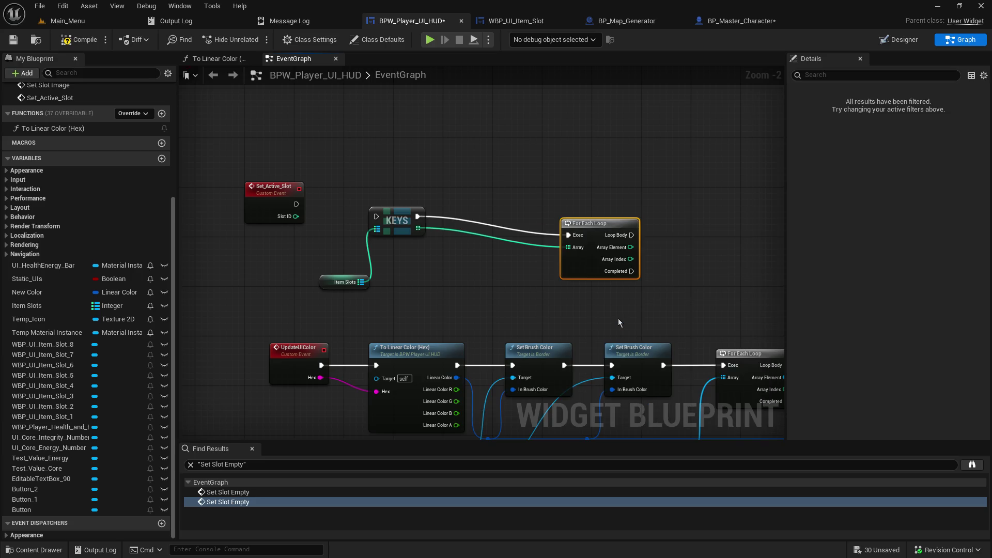
pyautogui.moveTo(298, 204)
pyautogui.mouseDown()
pyautogui.moveTo(398, 212)
pyautogui.moveTo(356, 190)
pyautogui.moveTo(349, 199)
pyautogui.mouseUp()
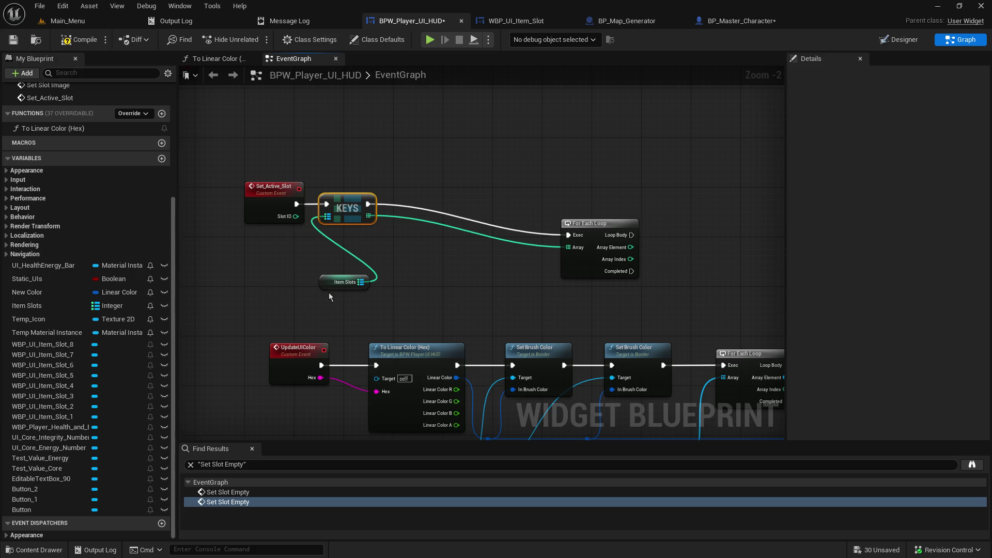
pyautogui.moveTo(317, 283); pyautogui.dragTo(249, 265)
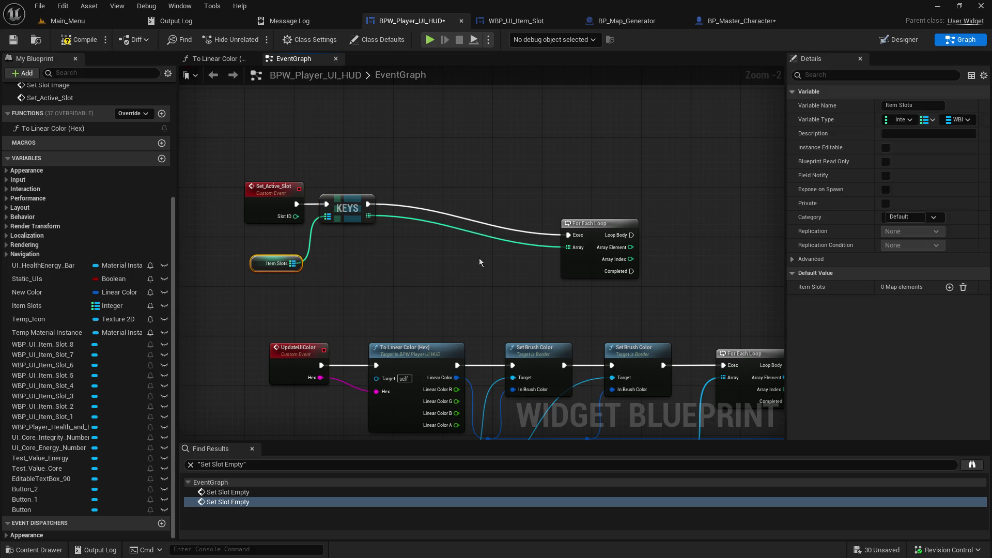
pyautogui.moveTo(579, 224)
pyautogui.mouseDown()
pyautogui.moveTo(385, 195)
pyautogui.moveTo(428, 192)
pyautogui.mouseUp()
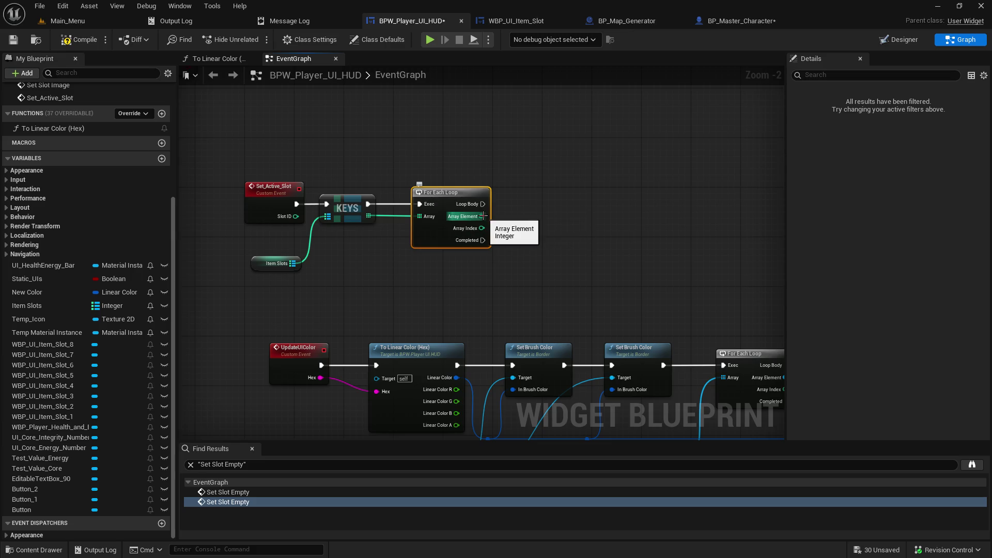
pyautogui.moveTo(643, 146); pyautogui.dragTo(614, 145)
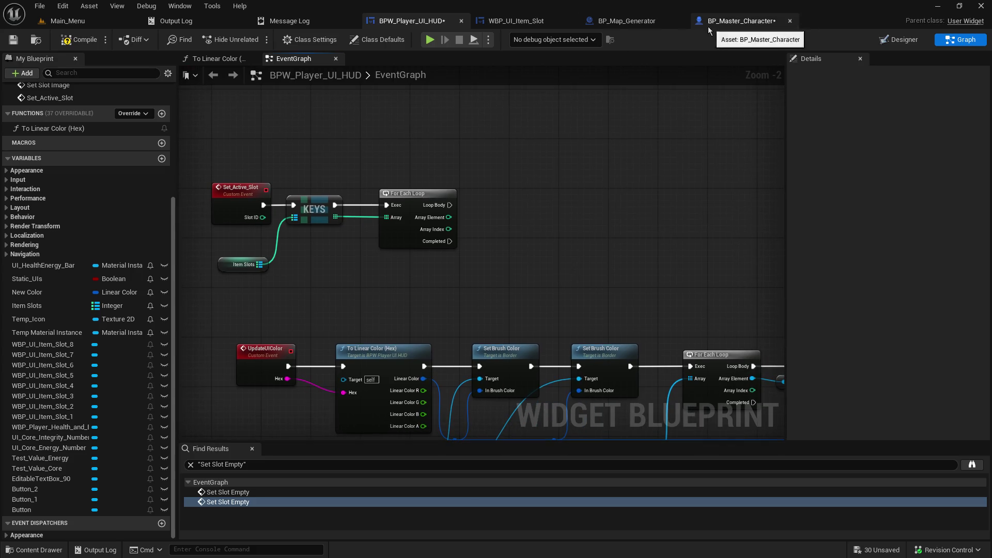
pyautogui.click(510, 22)
pyautogui.moveTo(328, 166); pyautogui.dragTo(445, 160)
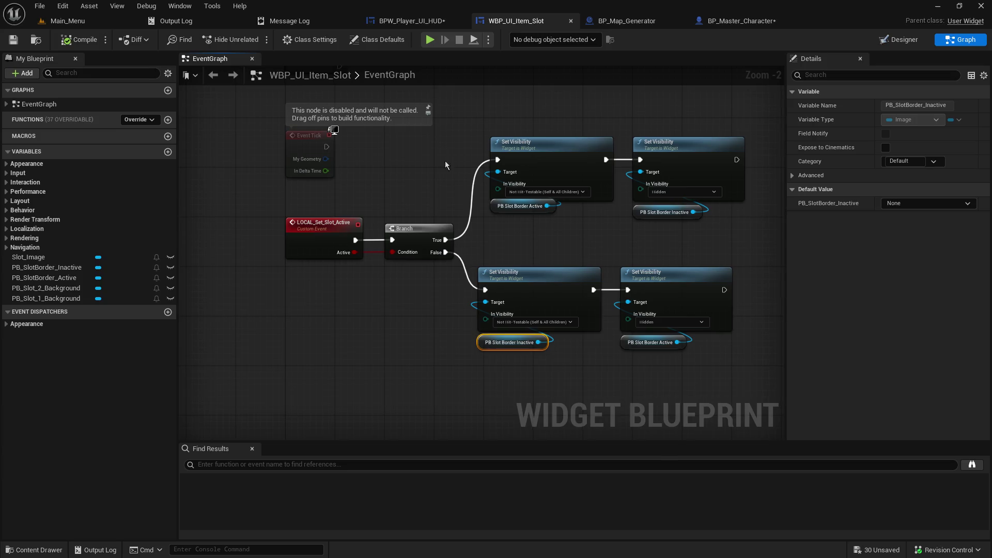
# - Search 'local set' from Array Element, cancel, and save the HUD blueprint
pyautogui.click(420, 22)
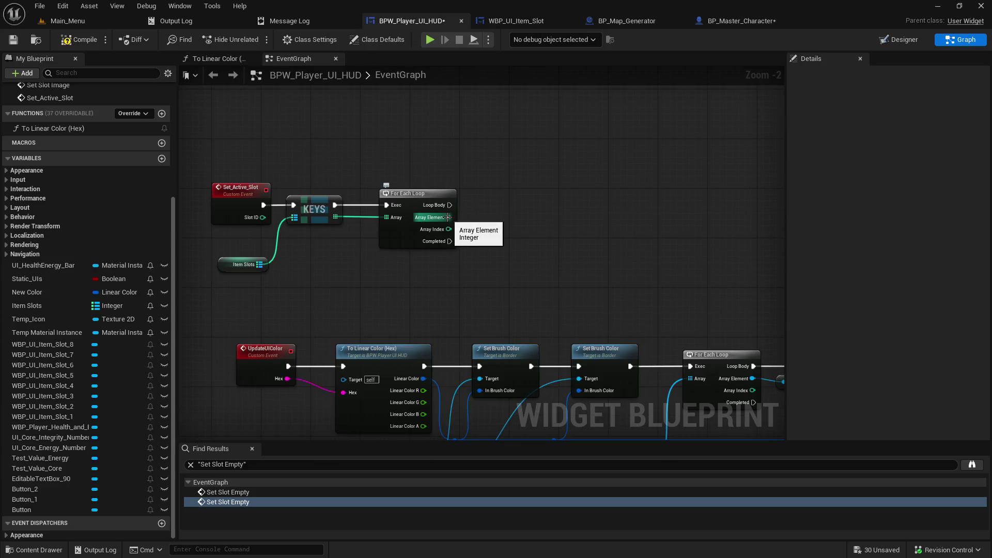
pyautogui.moveTo(449, 217); pyautogui.dragTo(541, 209)
pyautogui.write('loc')
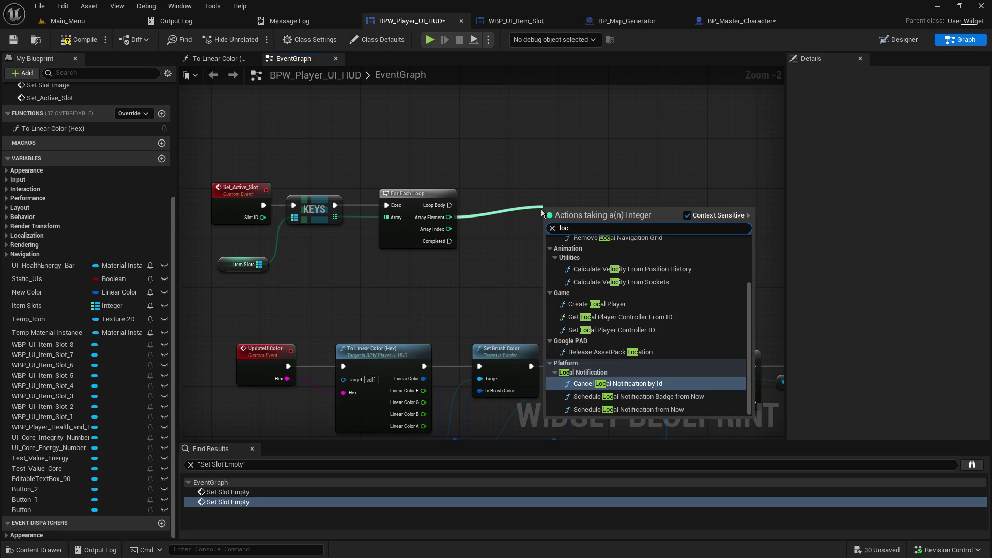
pyautogui.write('al set')
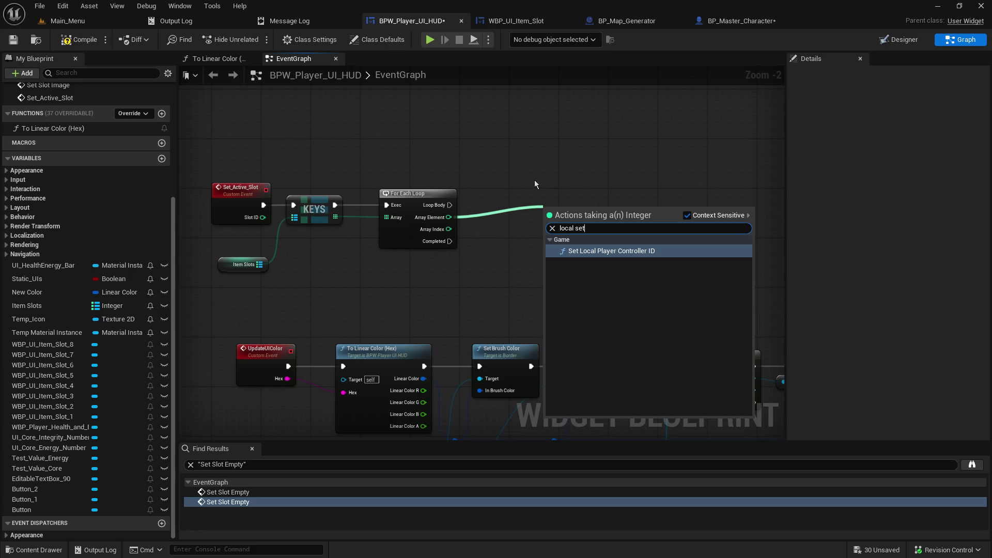
pyautogui.press('Escape')
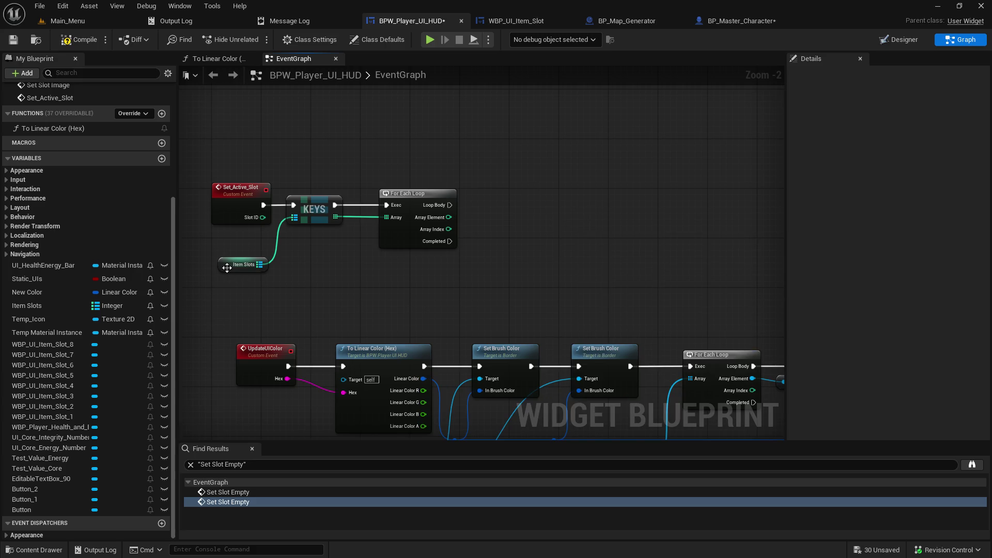
pyautogui.click(226, 267)
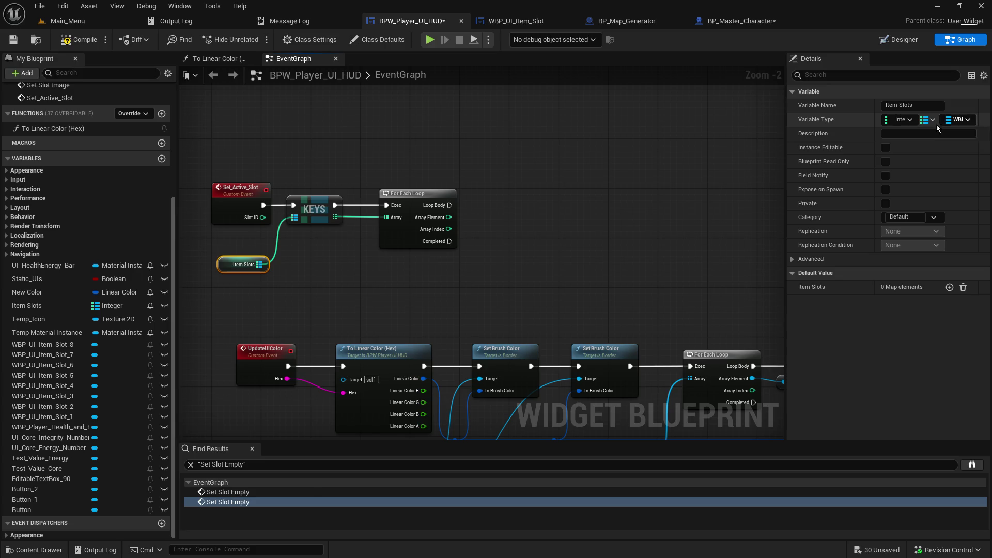
pyautogui.click(14, 40)
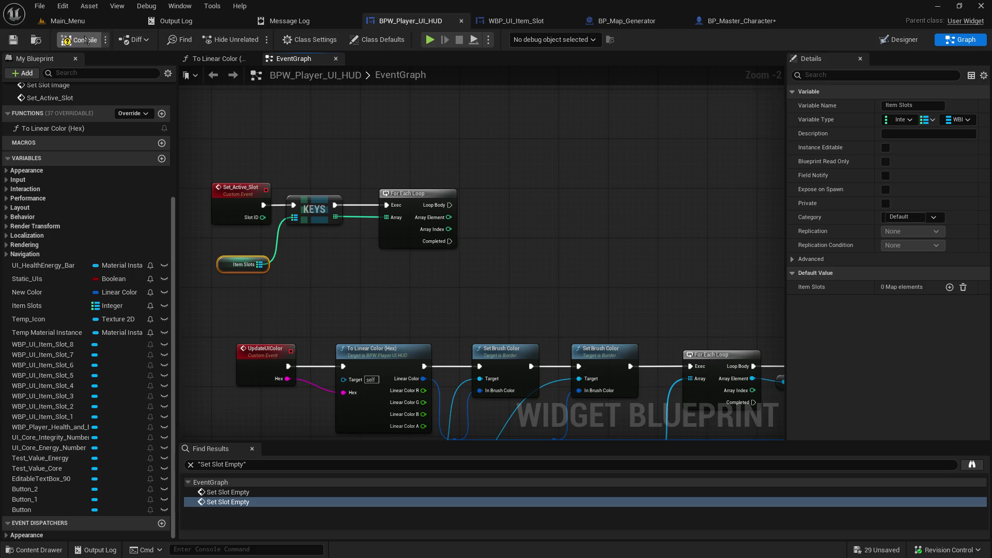
# - Retry the 'local set' search from Array Element, cancel, and view WBP_UI_Item_Slot
pyautogui.moveTo(448, 217); pyautogui.dragTo(496, 214)
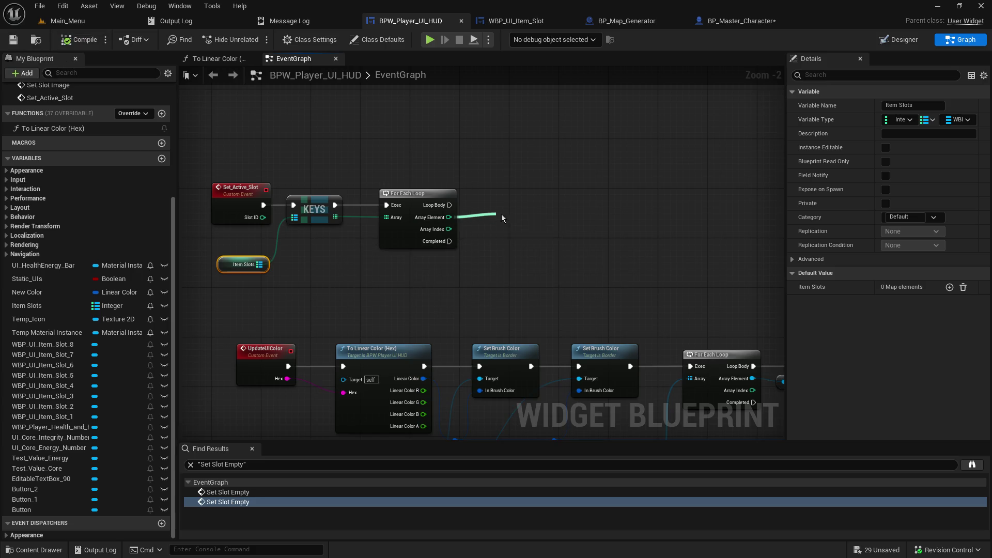
pyautogui.write('local')
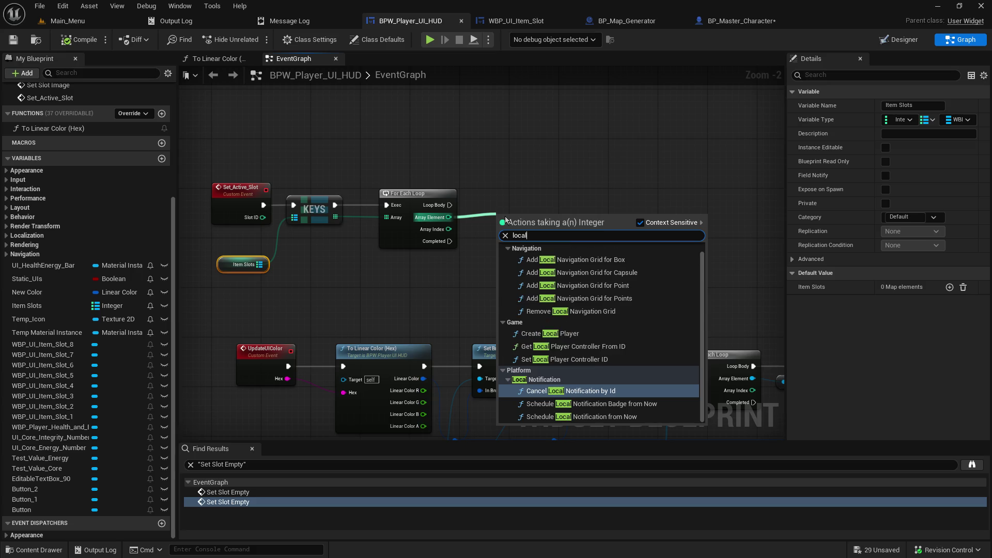
pyautogui.write(' set')
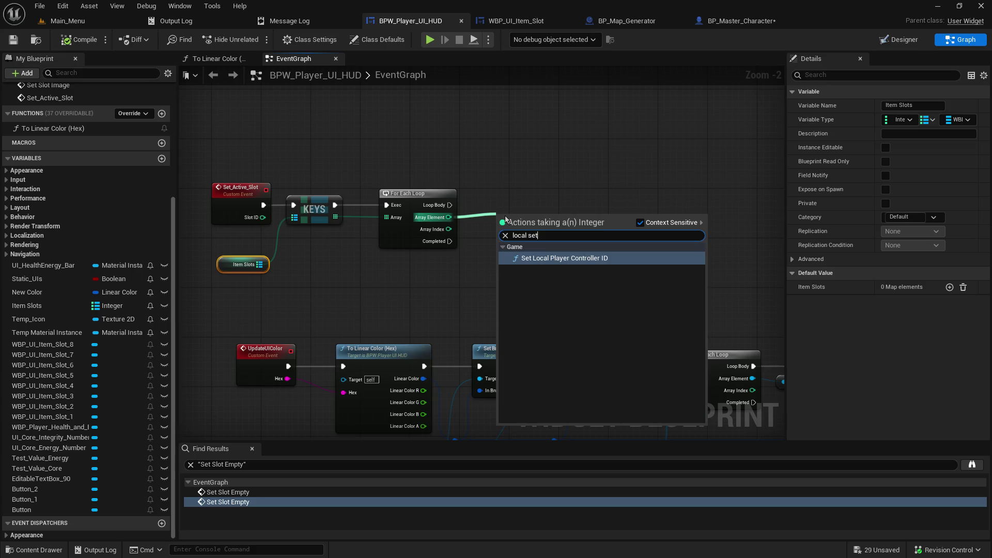
pyautogui.press('Escape')
pyautogui.click(516, 21)
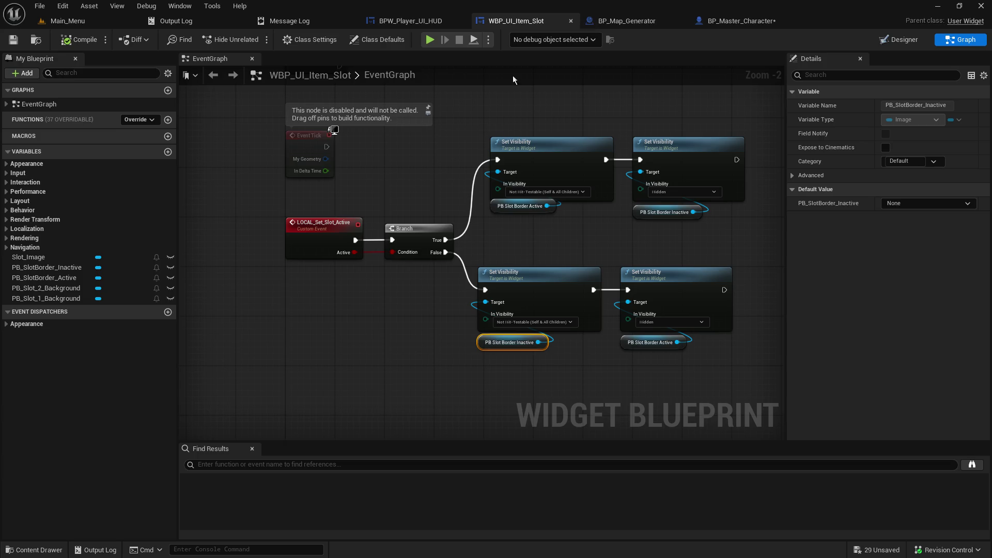
# - Review LOCAL_Set_Slot_Active's Active input, then return to the BPW_Player_UI_HUD graph
pyautogui.click(360, 252)
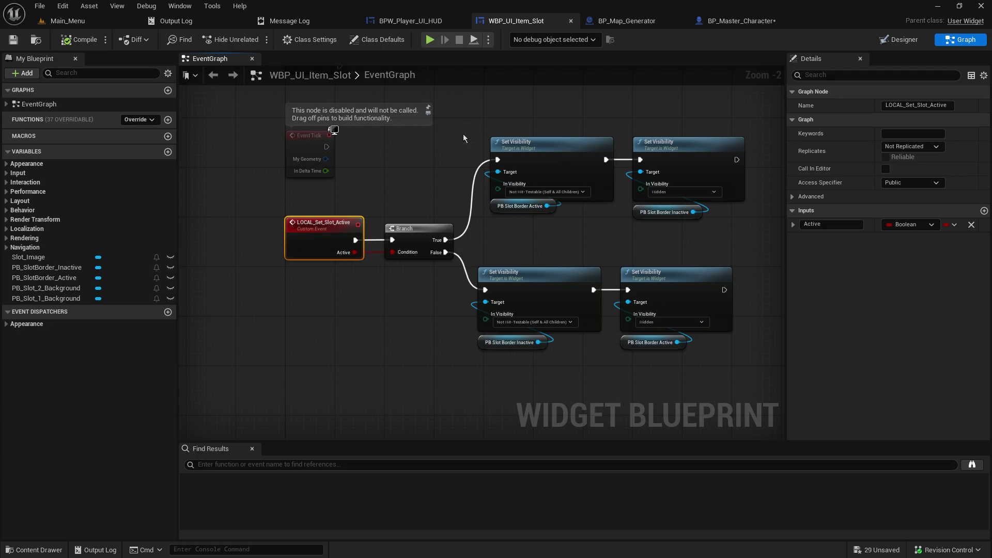
pyautogui.click(431, 26)
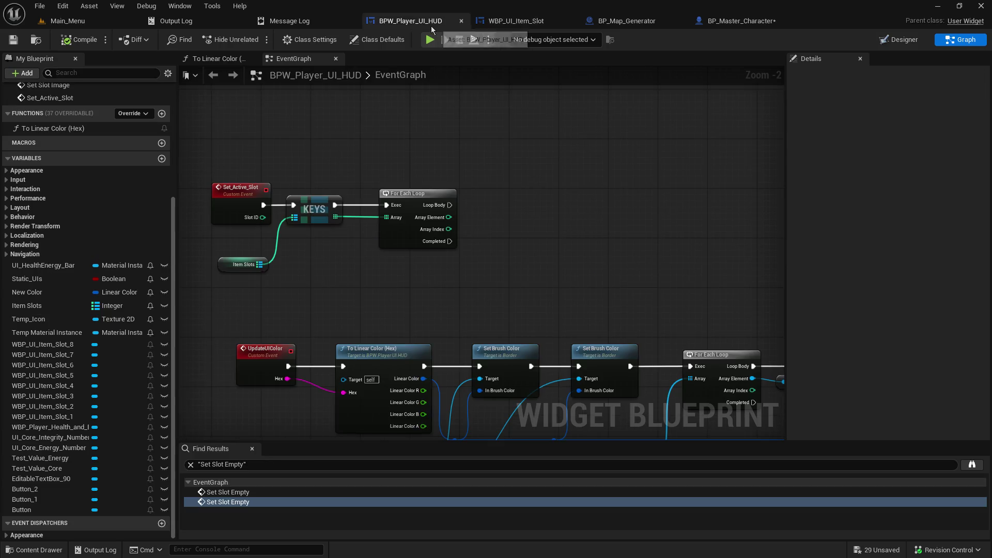
pyautogui.click(549, 21)
pyautogui.click(424, 21)
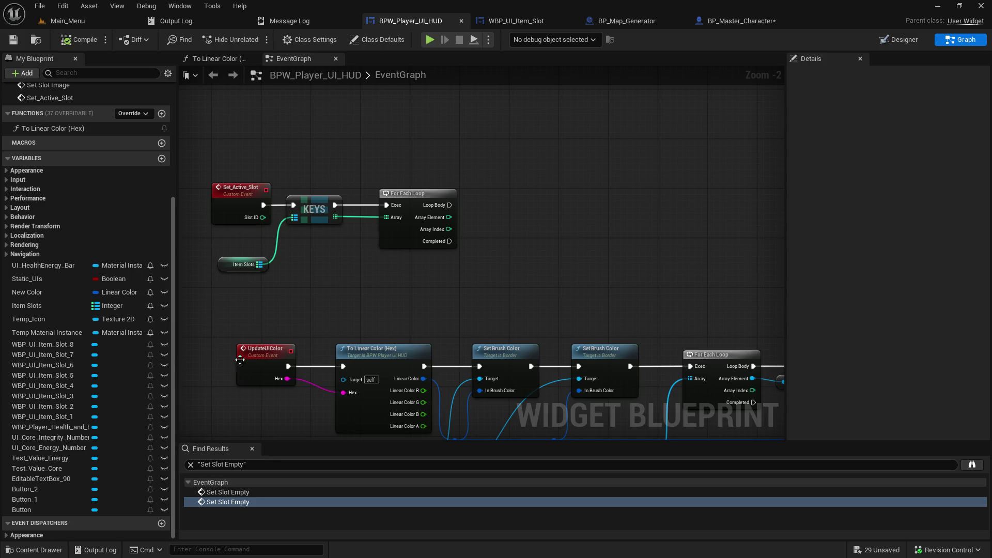
pyautogui.click(36, 305)
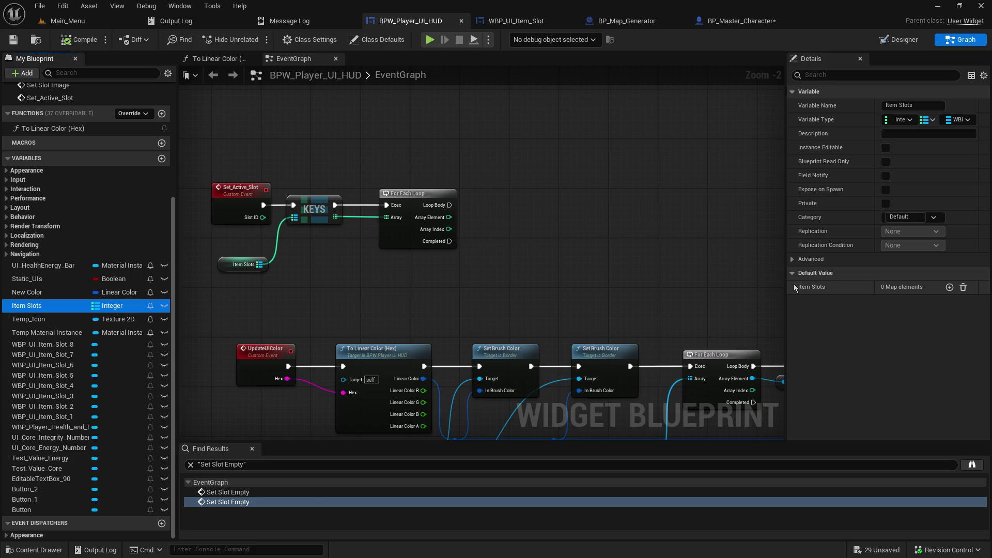
pyautogui.moveTo(459, 214)
pyautogui.mouseDown()
pyautogui.moveTo(566, 297)
pyautogui.moveTo(491, 289)
pyautogui.moveTo(517, 351)
pyautogui.moveTo(472, 415)
pyautogui.moveTo(197, 275)
pyautogui.mouseUp()
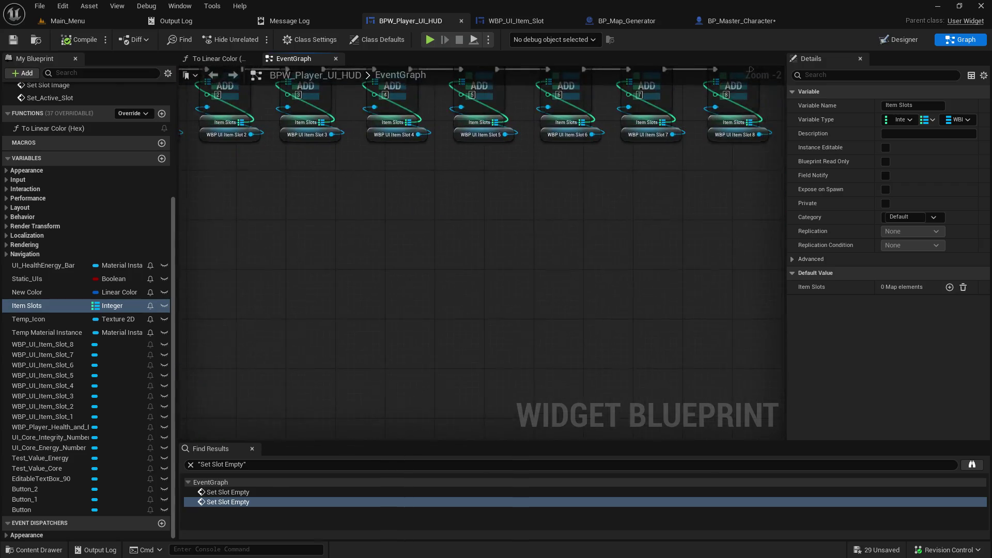
pyautogui.click(374, 143)
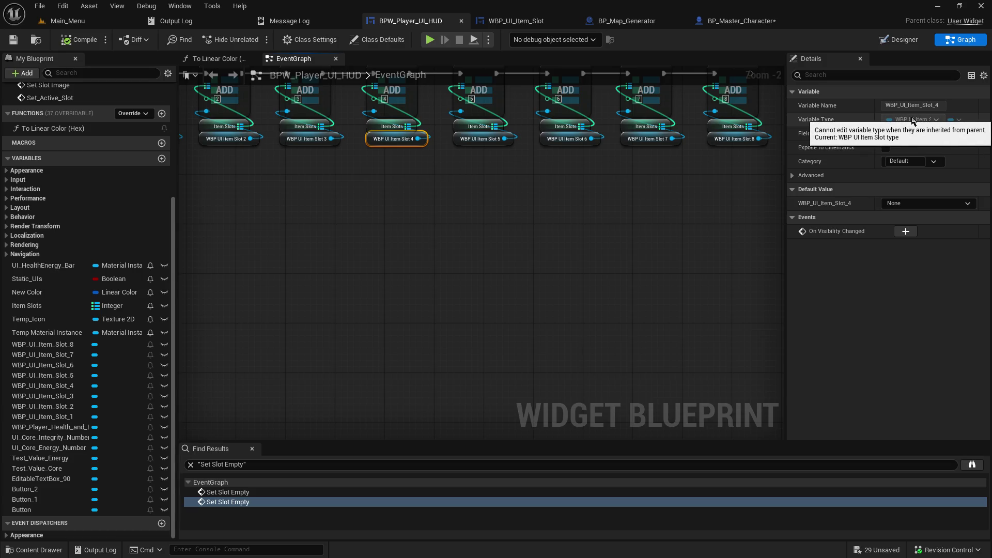
pyautogui.moveTo(786, 137)
pyautogui.mouseDown()
pyautogui.moveTo(825, 145)
pyautogui.moveTo(718, 150)
pyautogui.moveTo(798, 154)
pyautogui.moveTo(783, 156)
pyautogui.mouseUp()
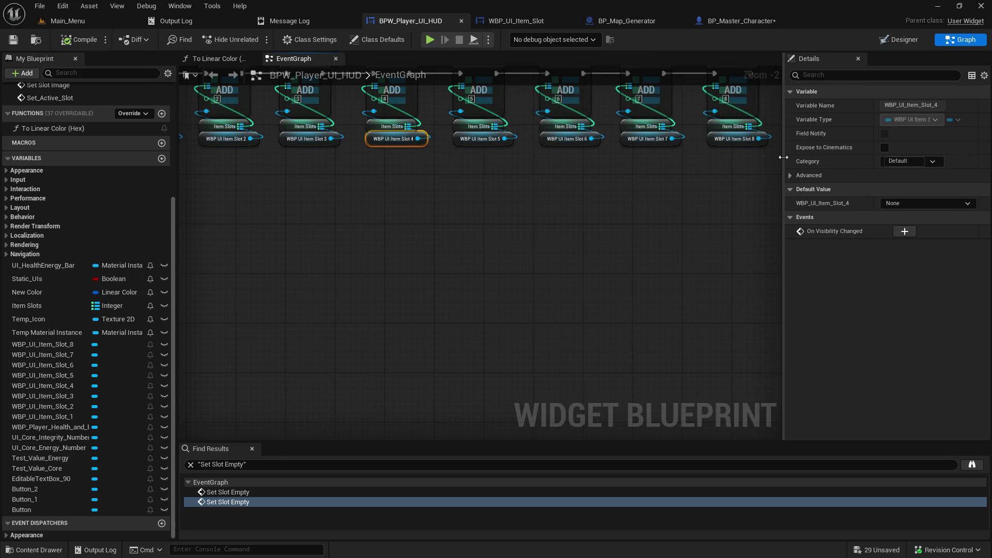
pyautogui.click(42, 364)
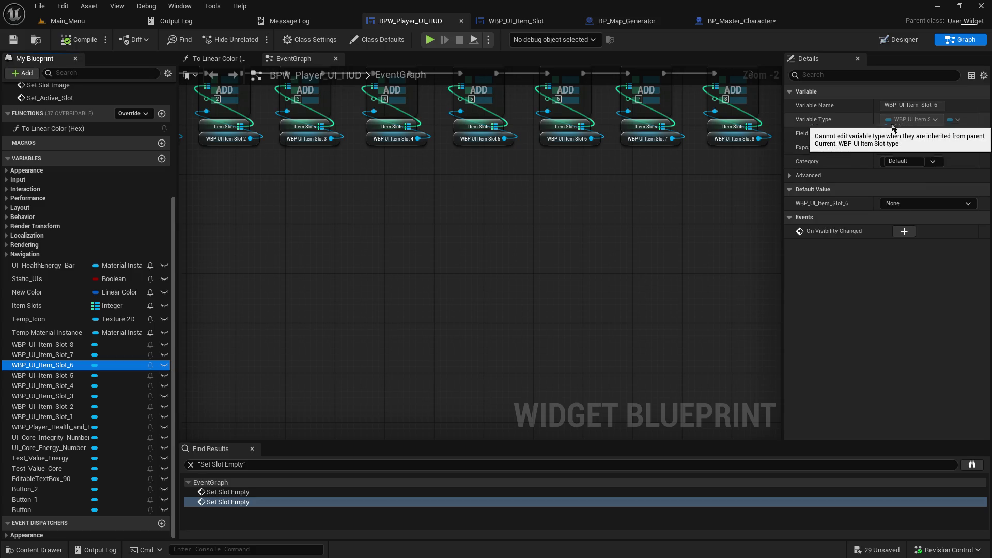
pyautogui.moveTo(783, 163)
pyautogui.mouseDown()
pyautogui.moveTo(594, 168)
pyautogui.moveTo(778, 170)
pyautogui.mouseUp()
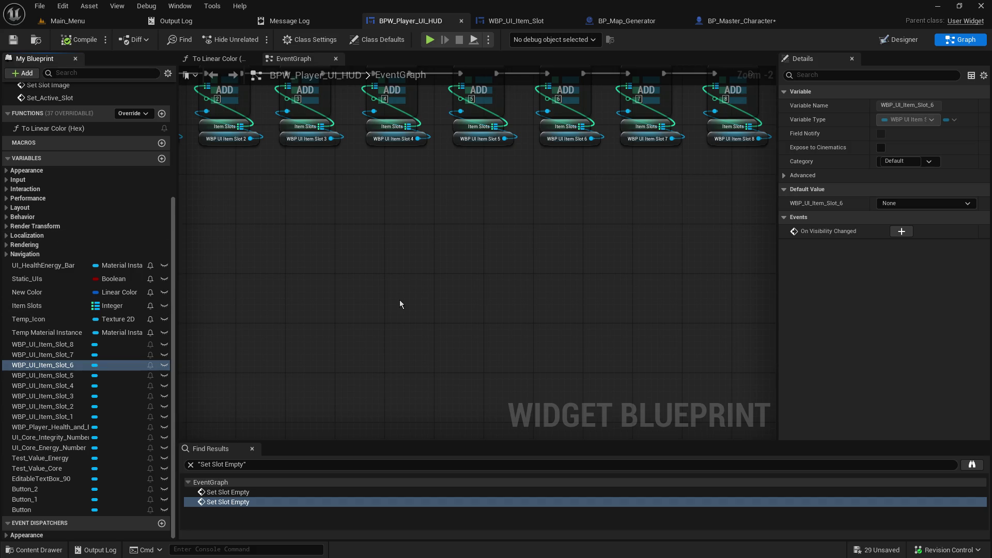
pyautogui.moveTo(390, 302)
pyautogui.mouseDown()
pyautogui.moveTo(473, 250)
pyautogui.moveTo(615, 267)
pyautogui.mouseUp()
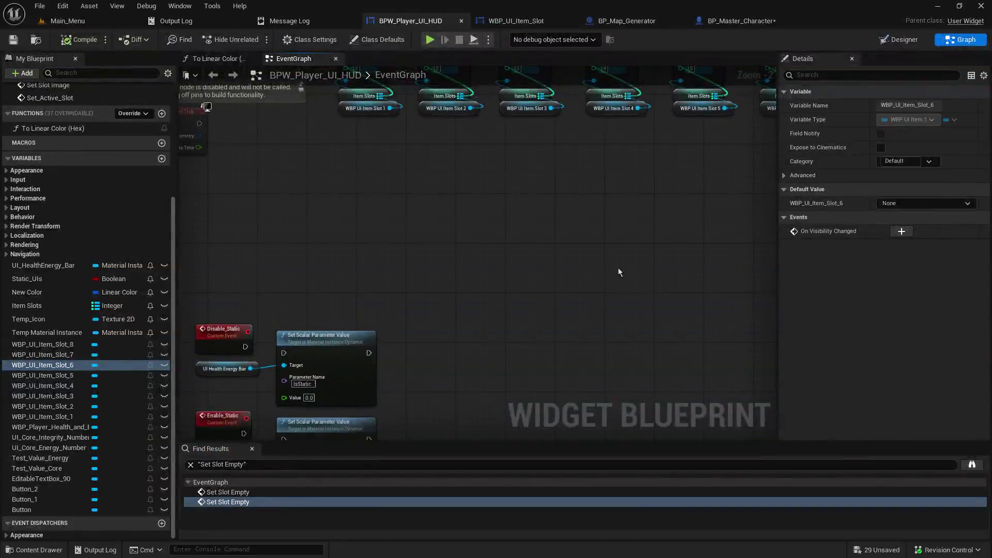
pyautogui.moveTo(336, 308)
pyautogui.mouseDown()
pyautogui.moveTo(330, 190)
pyautogui.moveTo(206, 380)
pyautogui.moveTo(202, 404)
pyautogui.mouseUp()
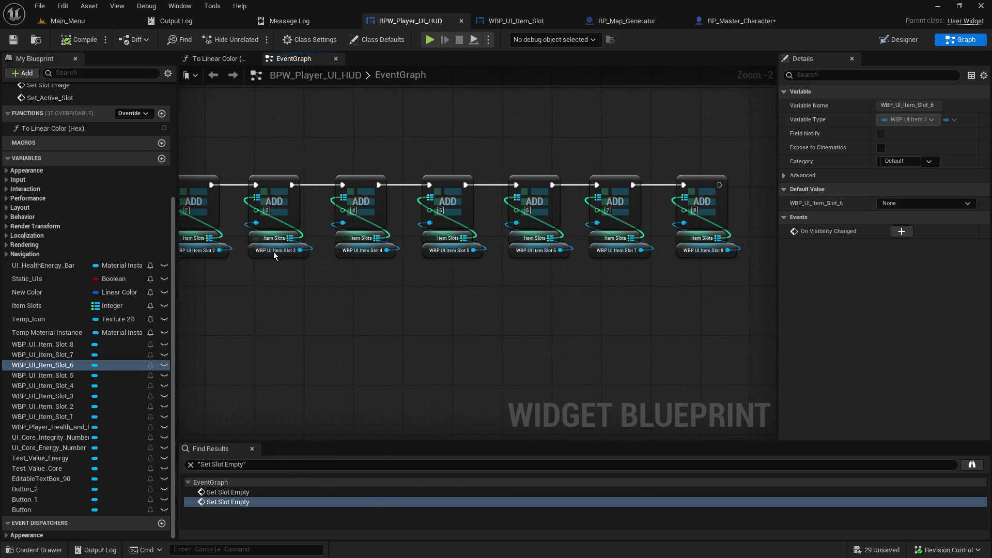
pyautogui.click(274, 252)
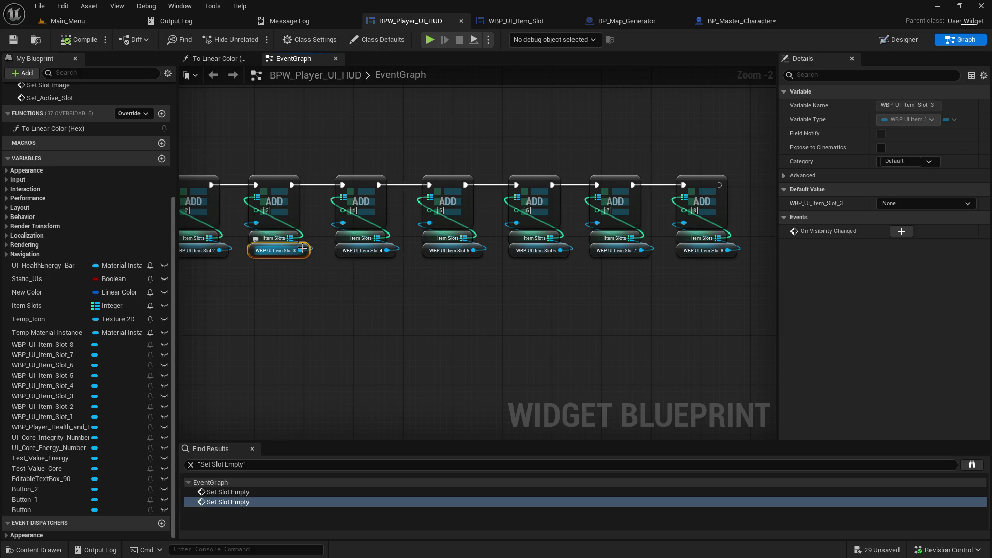
pyautogui.moveTo(304, 249)
pyautogui.mouseDown()
pyautogui.moveTo(491, 292)
pyautogui.moveTo(662, 156)
pyautogui.moveTo(465, 122)
pyautogui.moveTo(411, 176)
pyautogui.moveTo(375, 164)
pyautogui.mouseUp()
pyautogui.click(366, 219)
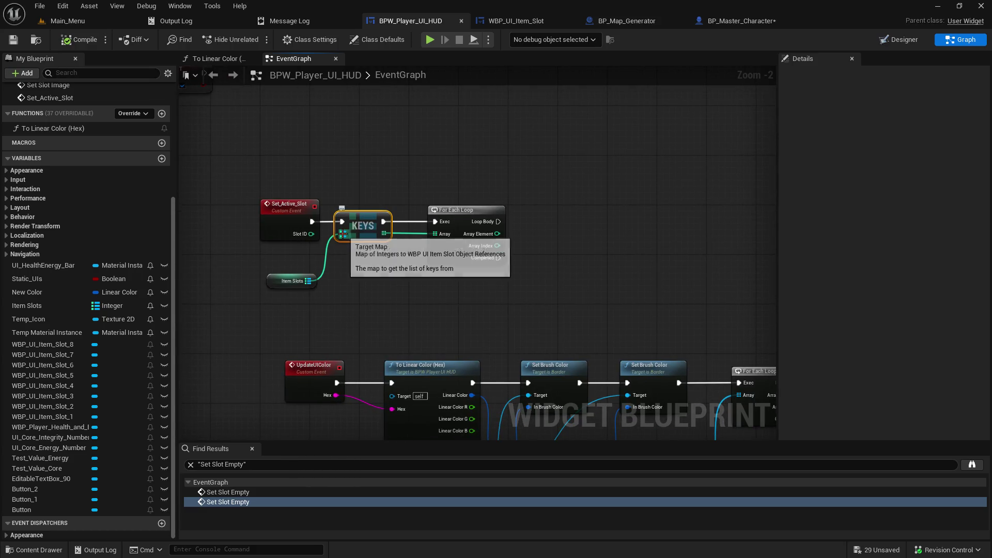
# - Review the Item Slots map settings, then add a Set Active Slot call fed by Array Element
pyautogui.click(27, 305)
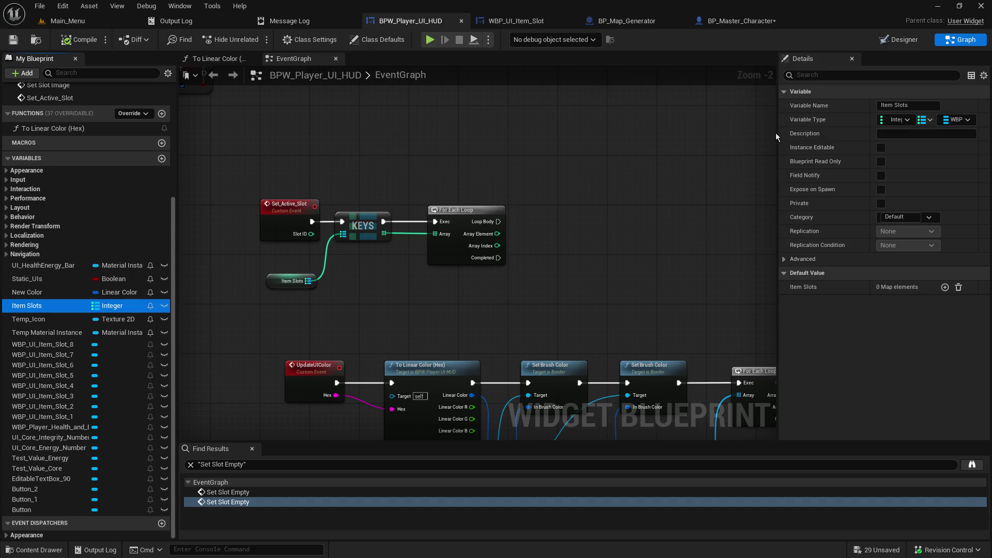
pyautogui.moveTo(777, 134); pyautogui.dragTo(664, 135)
pyautogui.scroll(2, 434, 137)
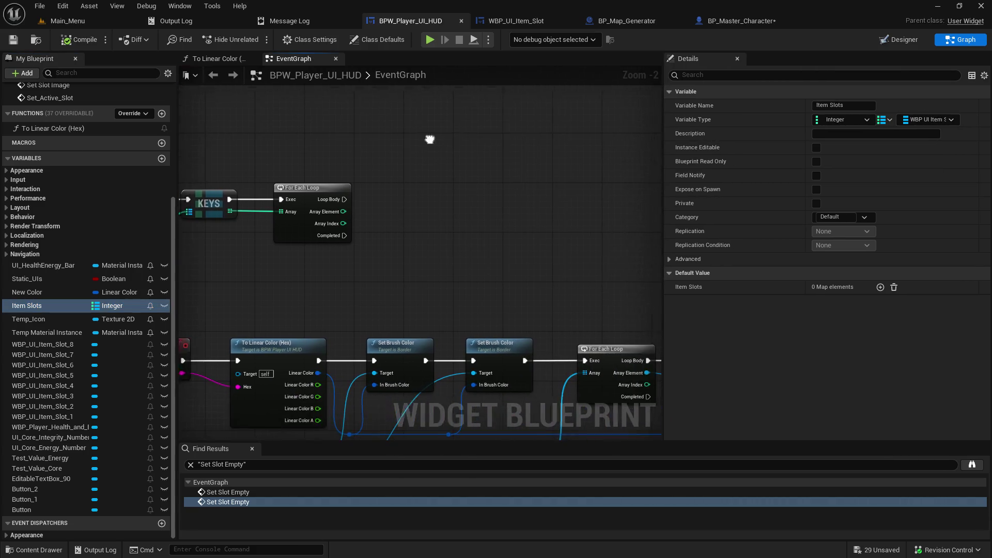
pyautogui.moveTo(312, 232); pyautogui.dragTo(526, 219)
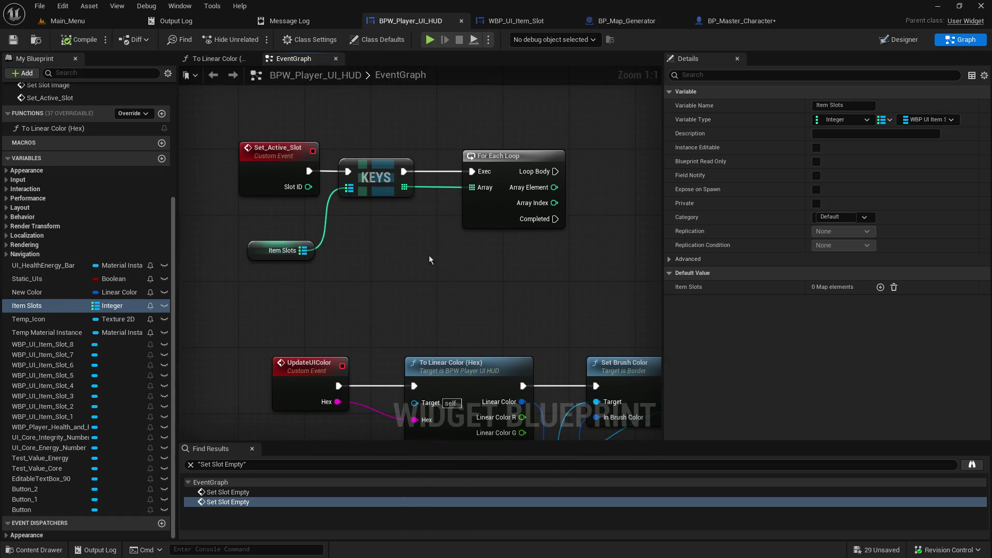
pyautogui.moveTo(465, 201); pyautogui.dragTo(306, 248)
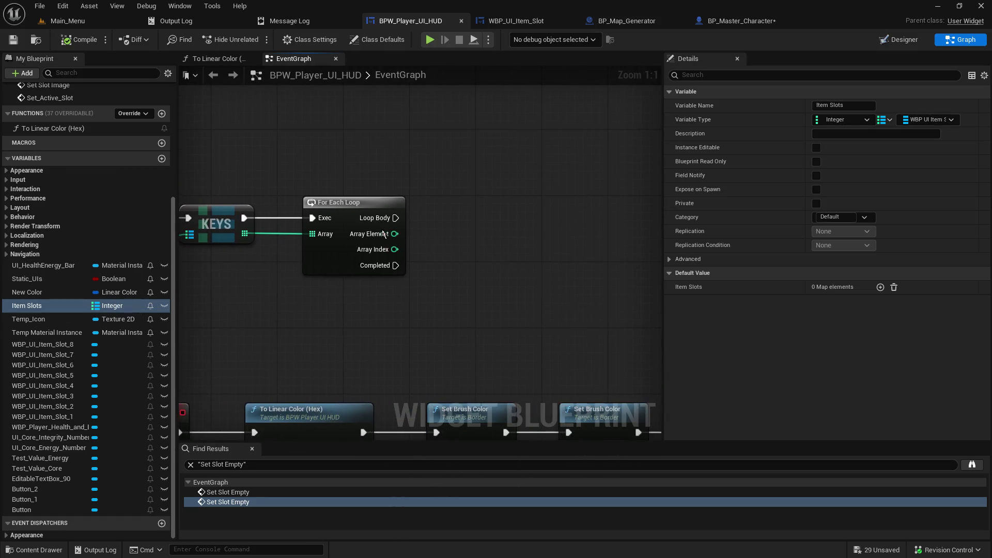
pyautogui.moveTo(395, 234); pyautogui.dragTo(488, 231)
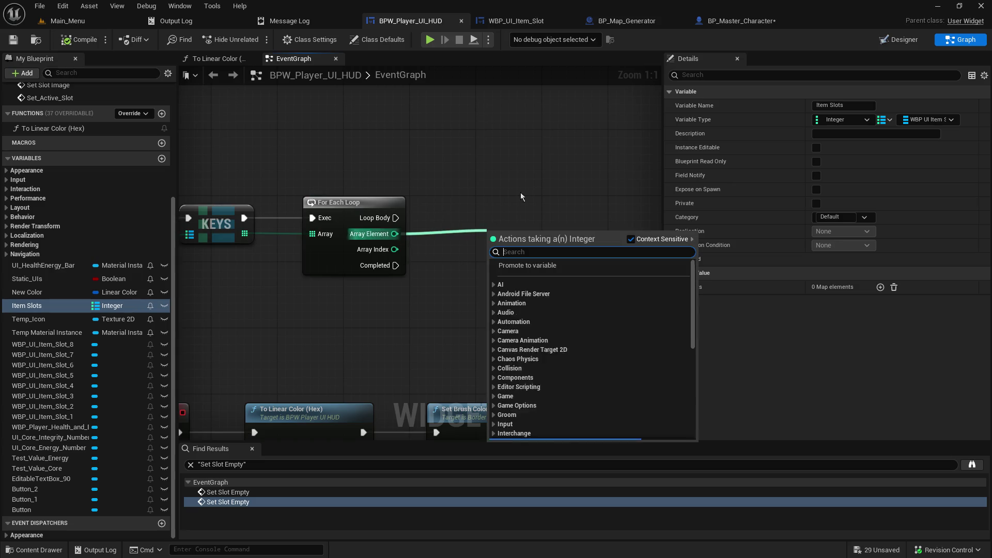
pyautogui.write('activ')
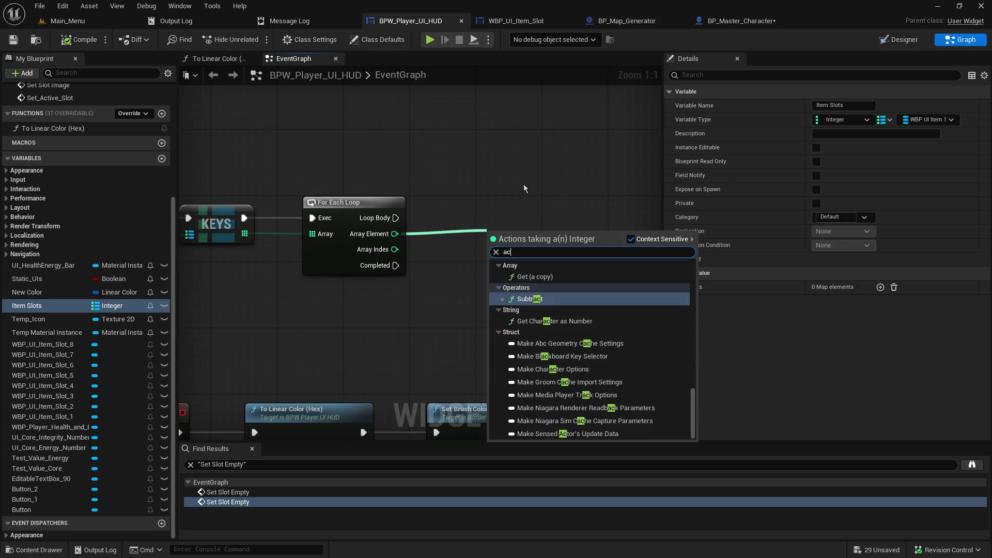
pyautogui.press('Return')
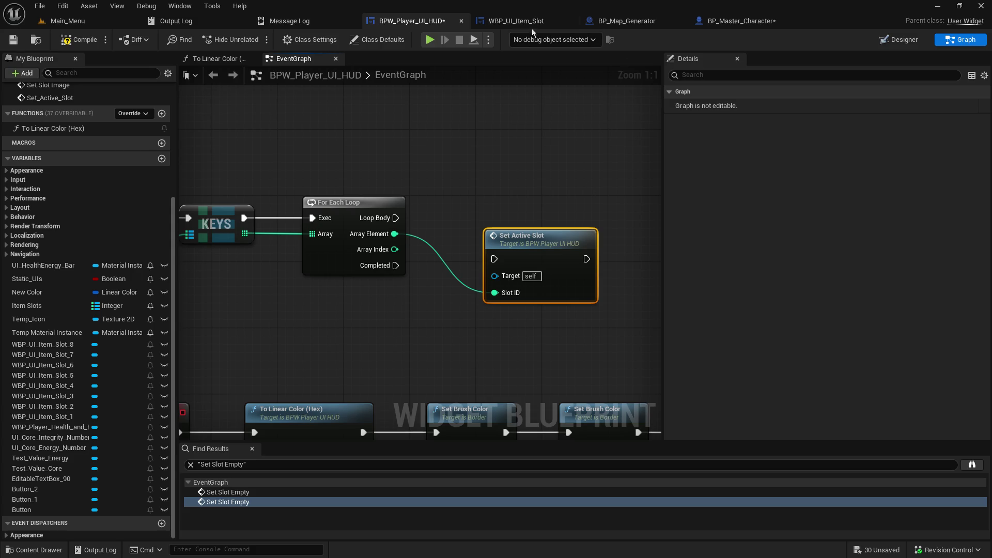
# - Check the item slot's LOCAL_Set_Slot_Active logic and return to the HUD graph
pyautogui.click(517, 21)
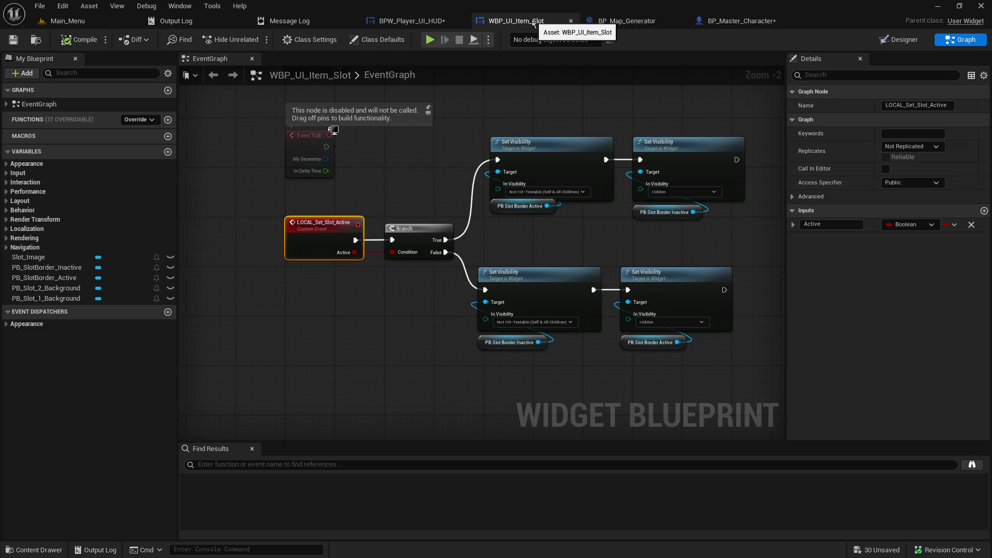
pyautogui.moveTo(435, 141)
pyautogui.mouseDown()
pyautogui.moveTo(405, 250)
pyautogui.moveTo(452, 361)
pyautogui.moveTo(467, 206)
pyautogui.moveTo(409, 190)
pyautogui.mouseUp()
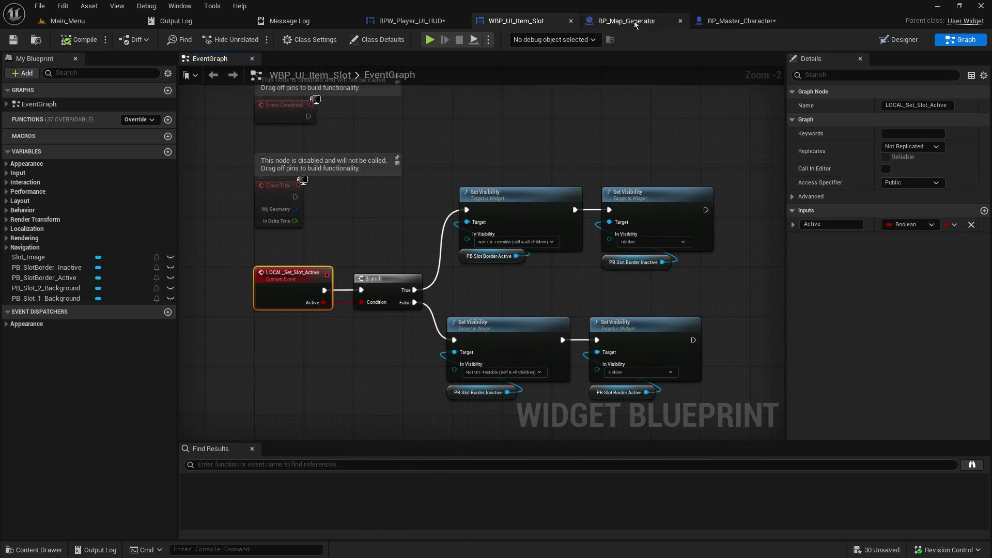
pyautogui.click(415, 20)
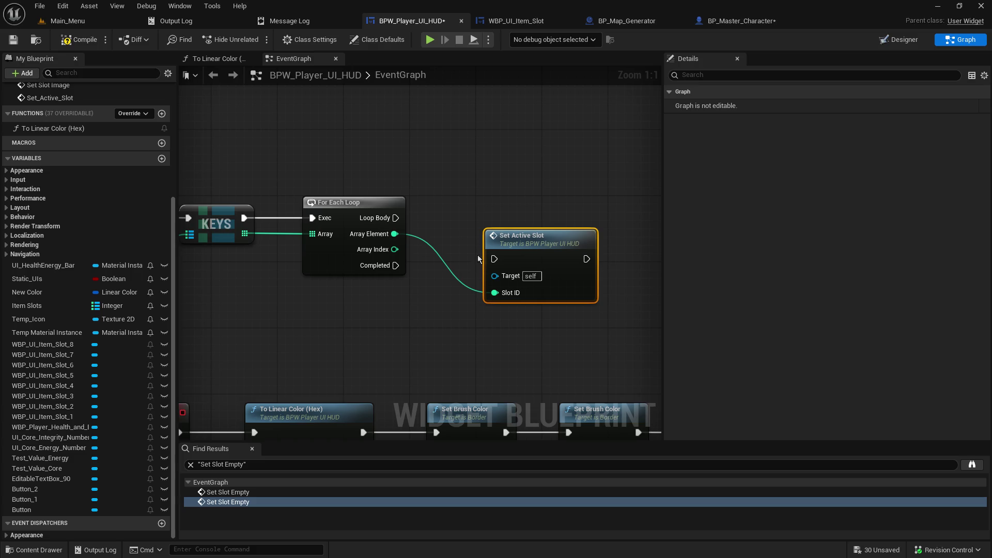
pyautogui.scroll(-5, 484, 258)
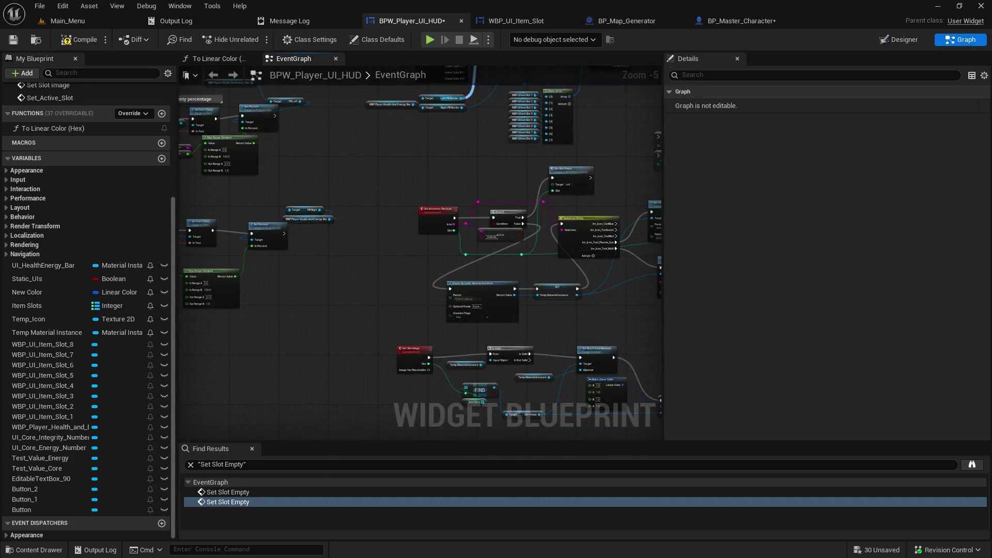
pyautogui.moveTo(460, 157)
pyautogui.mouseDown()
pyautogui.moveTo(458, 115)
pyautogui.moveTo(408, 379)
pyautogui.moveTo(428, 331)
pyautogui.moveTo(454, 425)
pyautogui.mouseUp()
pyautogui.scroll(4, 463, 268)
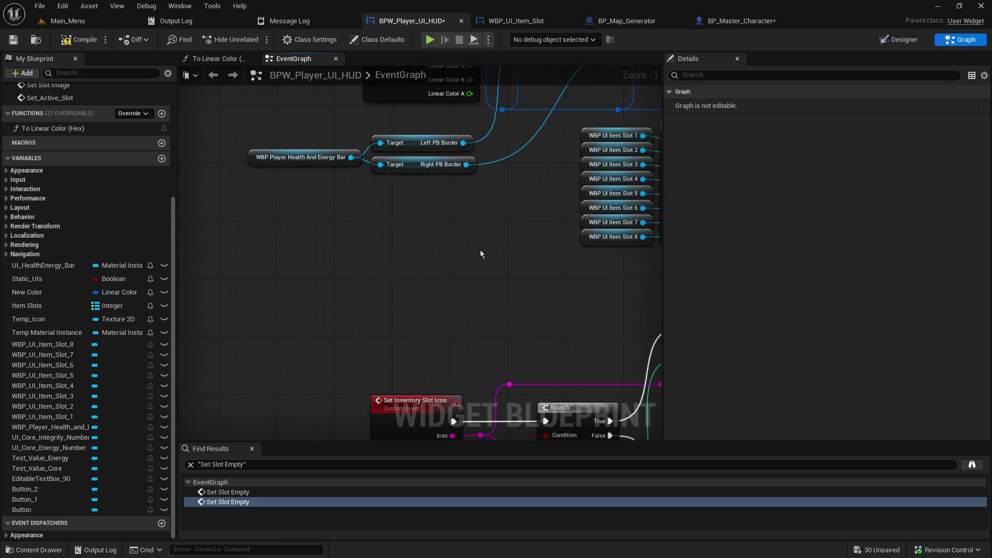
pyautogui.moveTo(479, 253); pyautogui.dragTo(485, 557)
pyautogui.moveTo(415, 190)
pyautogui.mouseDown()
pyautogui.moveTo(416, 213)
pyautogui.moveTo(298, 268)
pyautogui.moveTo(384, 258)
pyautogui.mouseUp()
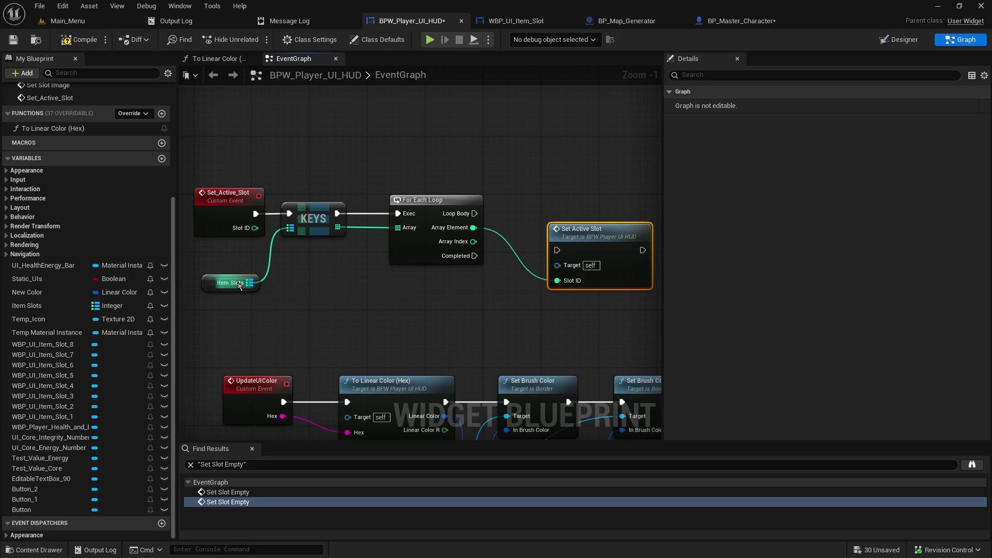
pyautogui.click(205, 289)
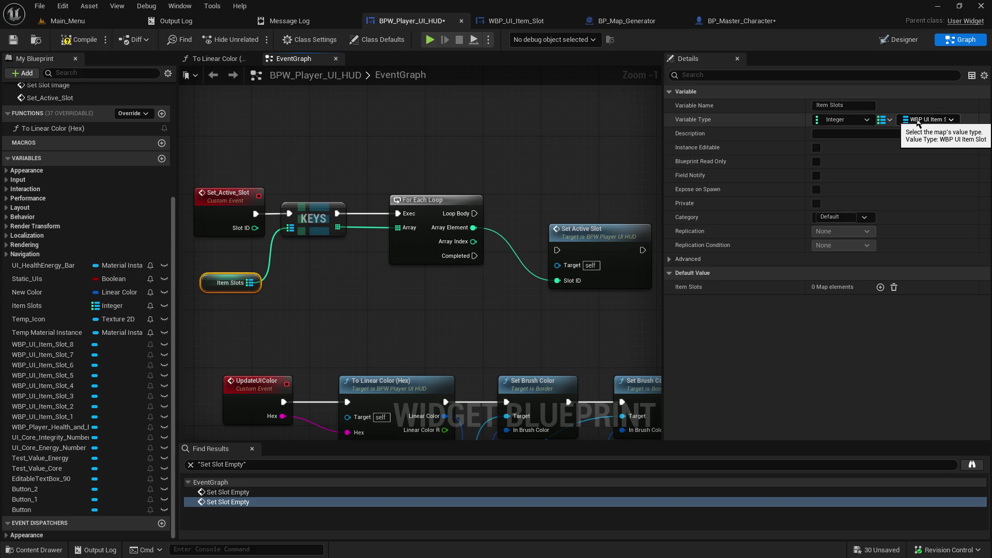
pyautogui.click(594, 254)
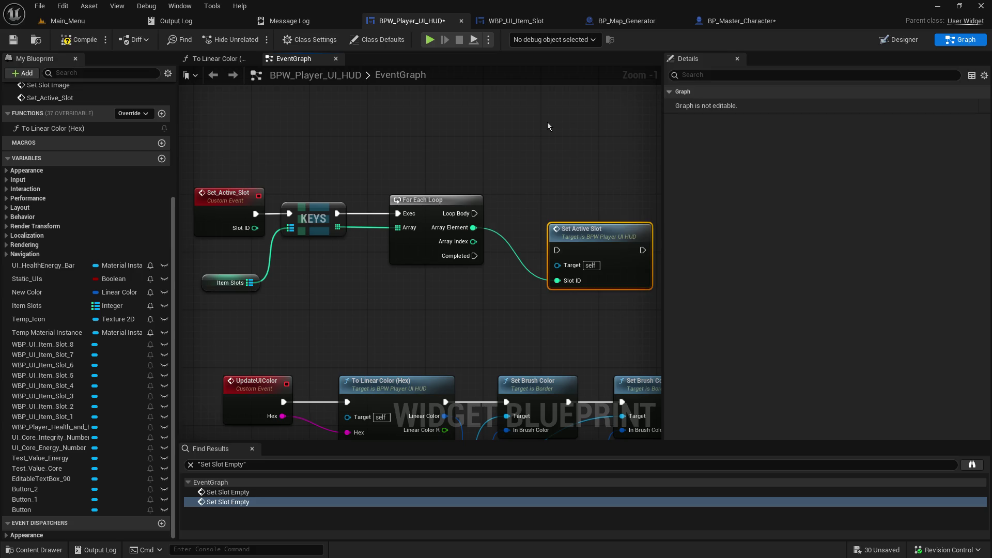
# - Delete Set Active Slot and add a Find on Item Slots keyed by Array Element
pyautogui.press('Delete')
pyautogui.moveTo(525, 147); pyautogui.dragTo(497, 137)
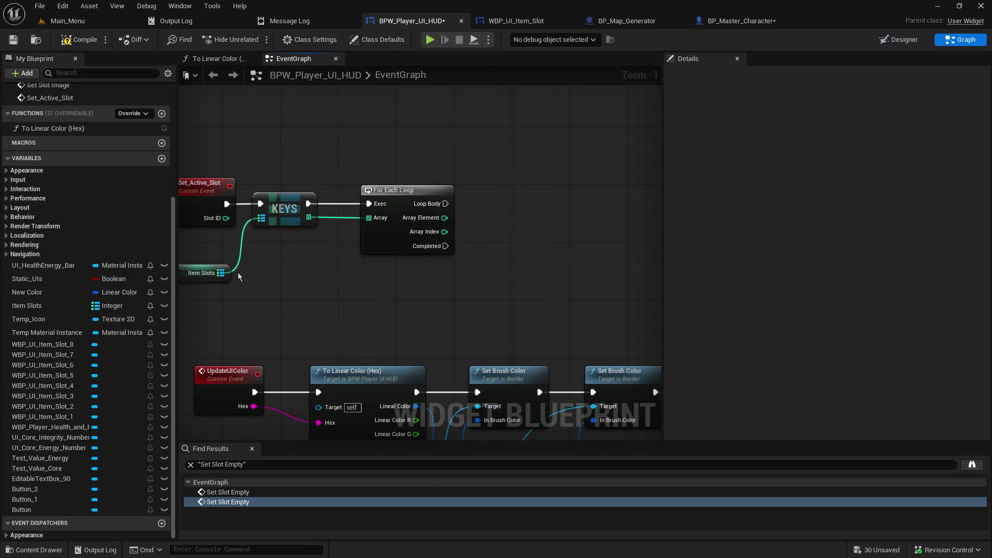
pyautogui.moveTo(227, 274); pyautogui.dragTo(510, 290)
pyautogui.write('find')
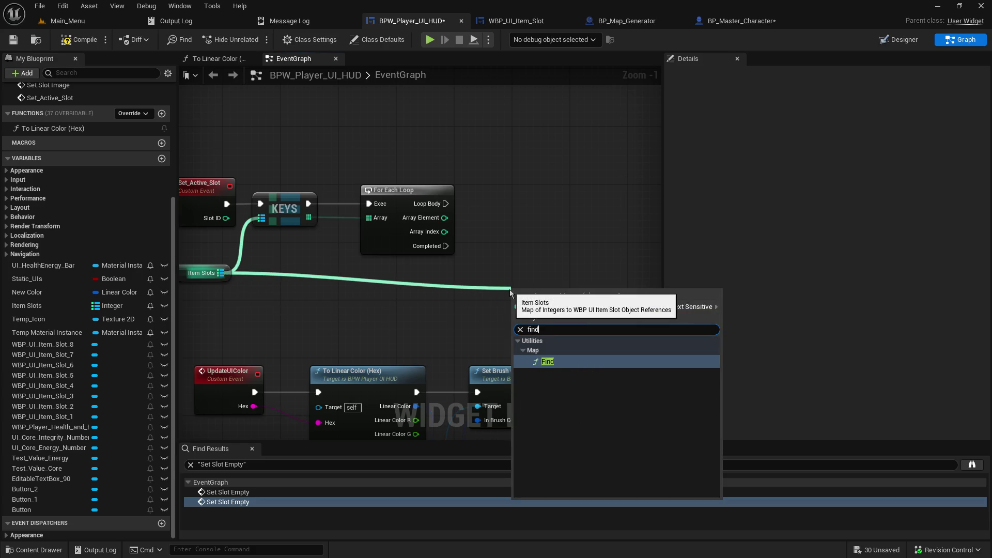
pyautogui.press('Return')
pyautogui.moveTo(532, 289)
pyautogui.mouseDown()
pyautogui.moveTo(569, 287)
pyautogui.moveTo(568, 273)
pyautogui.mouseUp()
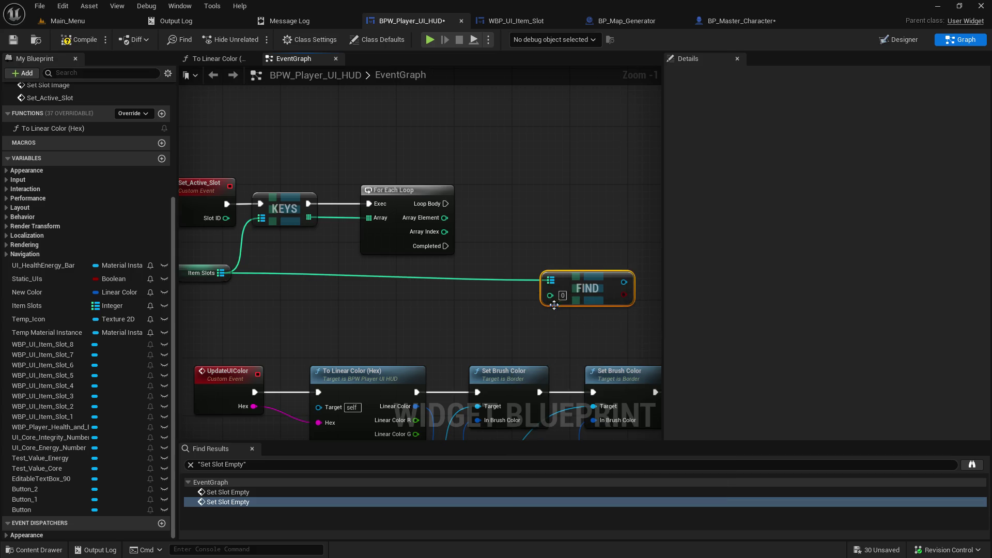
pyautogui.moveTo(445, 217)
pyautogui.mouseDown()
pyautogui.moveTo(564, 298)
pyautogui.moveTo(550, 299)
pyautogui.mouseUp()
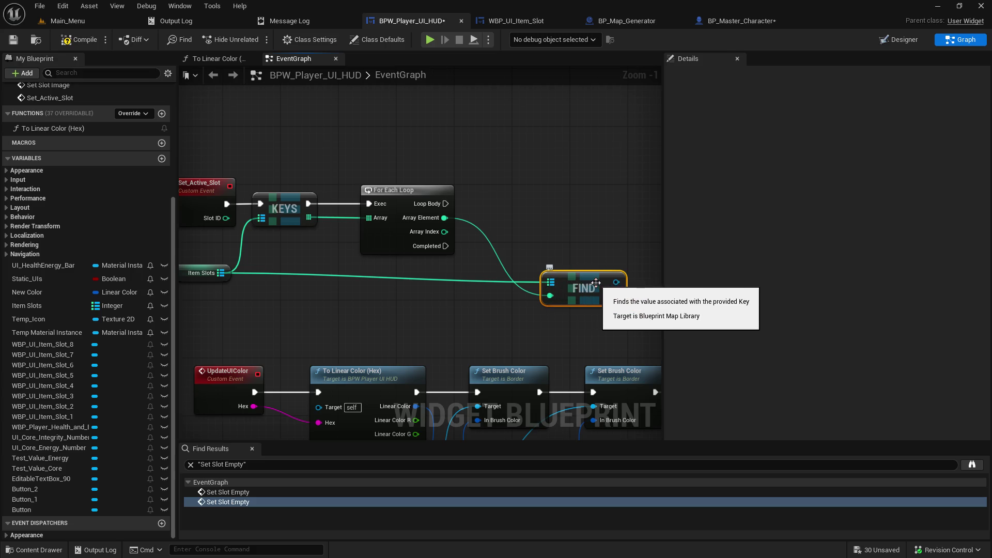
# - Add a LOCAL Set Slot Active call from the FIND result
pyautogui.moveTo(582, 288)
pyautogui.mouseDown()
pyautogui.moveTo(526, 302)
pyautogui.moveTo(557, 232)
pyautogui.mouseUp()
pyautogui.write('local')
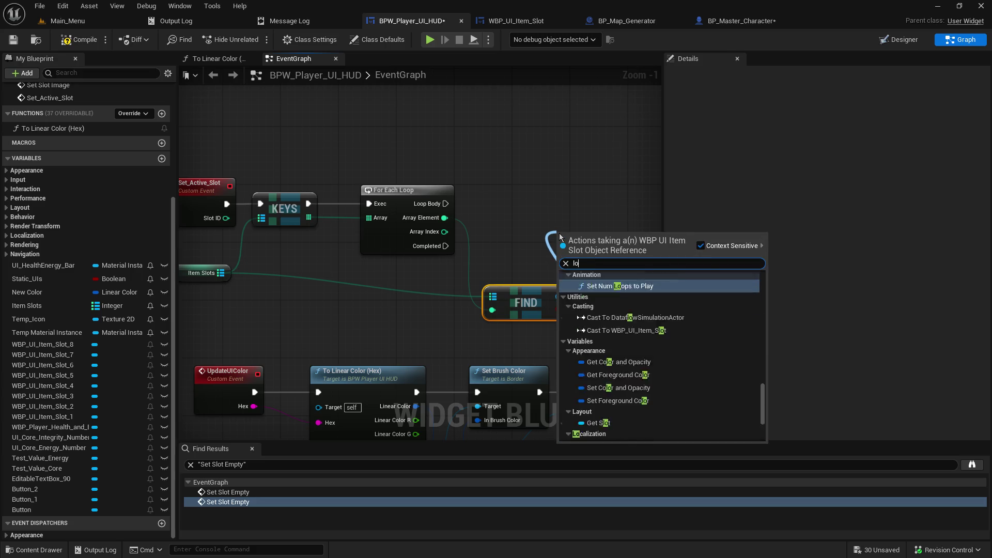
pyautogui.click(613, 286)
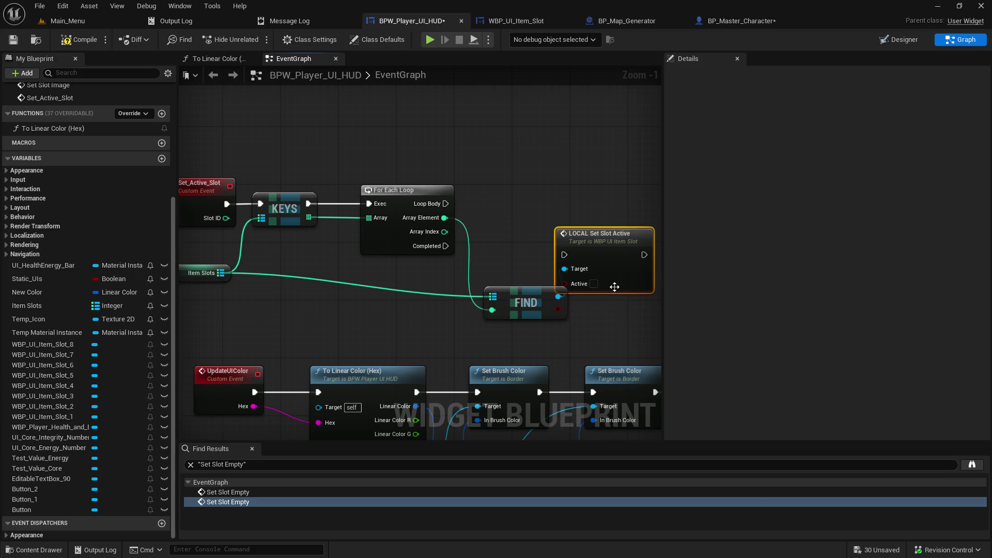
# - Run LOCAL Set Slot Active on each Loop Body pass with Active unchecked
pyautogui.moveTo(612, 247)
pyautogui.mouseDown()
pyautogui.moveTo(522, 202)
pyautogui.moveTo(550, 202)
pyautogui.mouseUp()
pyautogui.moveTo(445, 204); pyautogui.dragTo(513, 211)
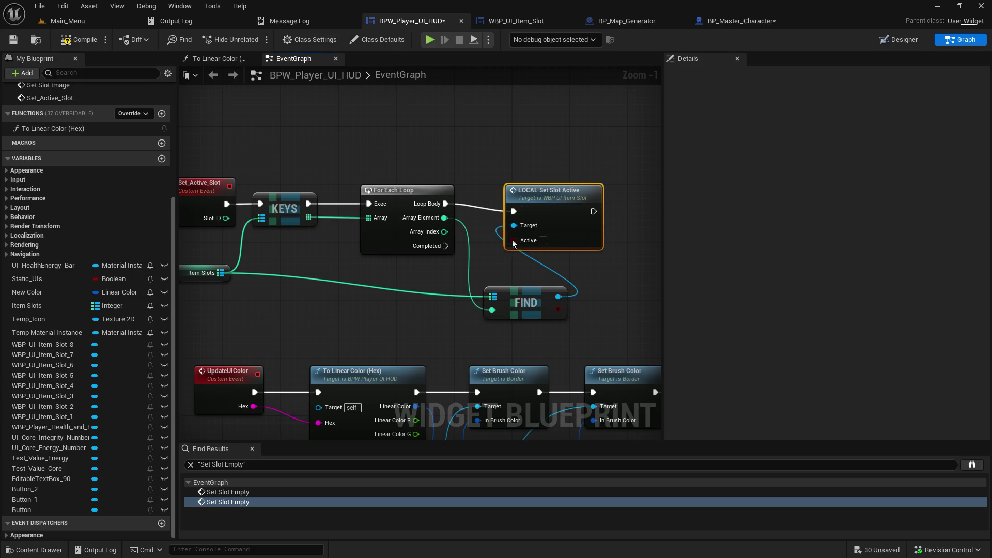
pyautogui.click(544, 240)
# - Try a 'local set' search from Completed, cancel it, and reposition the FIND node below the loop
pyautogui.moveTo(522, 297)
pyautogui.mouseDown()
pyautogui.moveTo(500, 278)
pyautogui.moveTo(469, 282)
pyautogui.moveTo(514, 281)
pyautogui.moveTo(471, 293)
pyautogui.moveTo(405, 288)
pyautogui.mouseUp()
pyautogui.moveTo(338, 250)
pyautogui.mouseDown()
pyautogui.moveTo(534, 280)
pyautogui.moveTo(576, 255)
pyautogui.moveTo(569, 240)
pyautogui.mouseUp()
pyautogui.write('local')
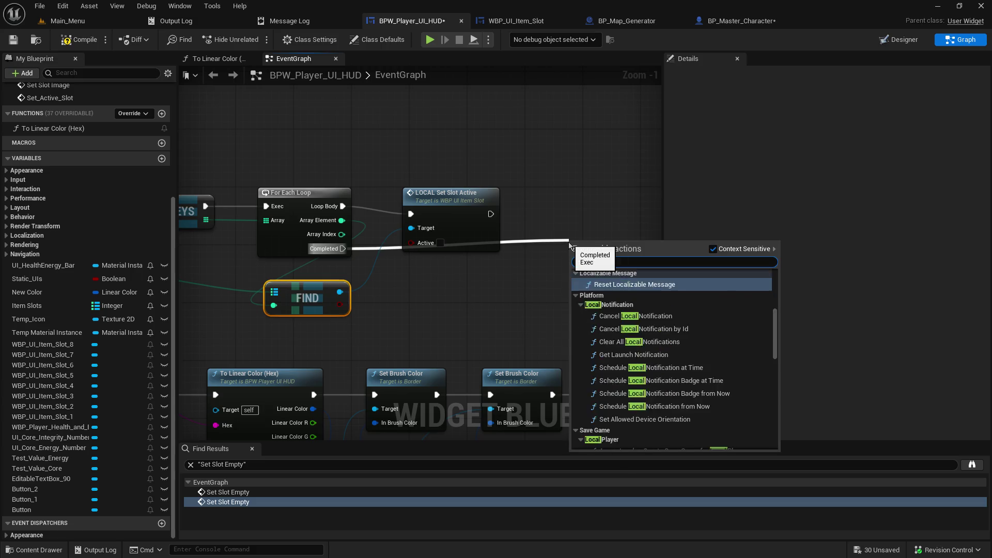
pyautogui.write(' set')
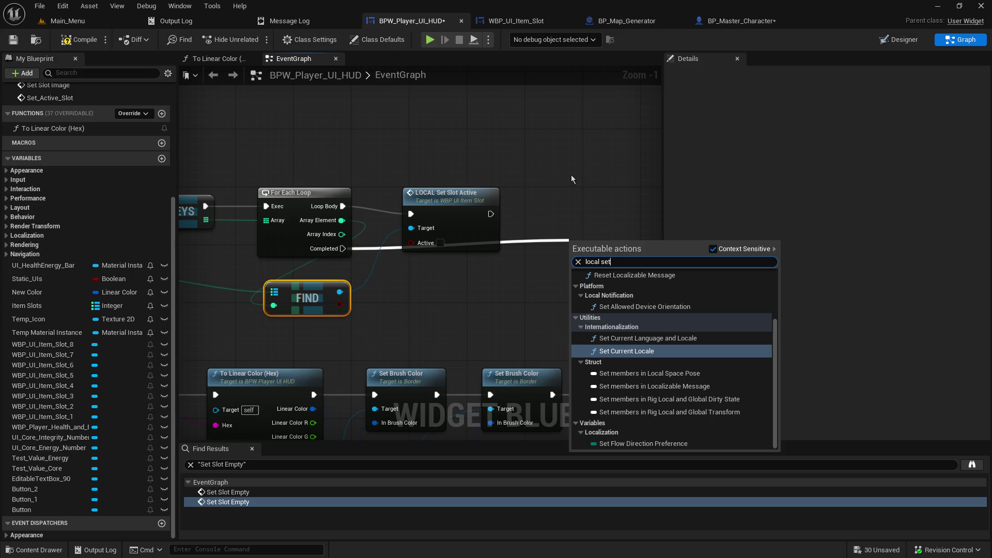
pyautogui.click(571, 175)
pyautogui.moveTo(327, 294)
pyautogui.mouseDown()
pyautogui.moveTo(558, 279)
pyautogui.moveTo(361, 301)
pyautogui.moveTo(378, 300)
pyautogui.mouseUp()
pyautogui.click(399, 324)
pyautogui.click(393, 316)
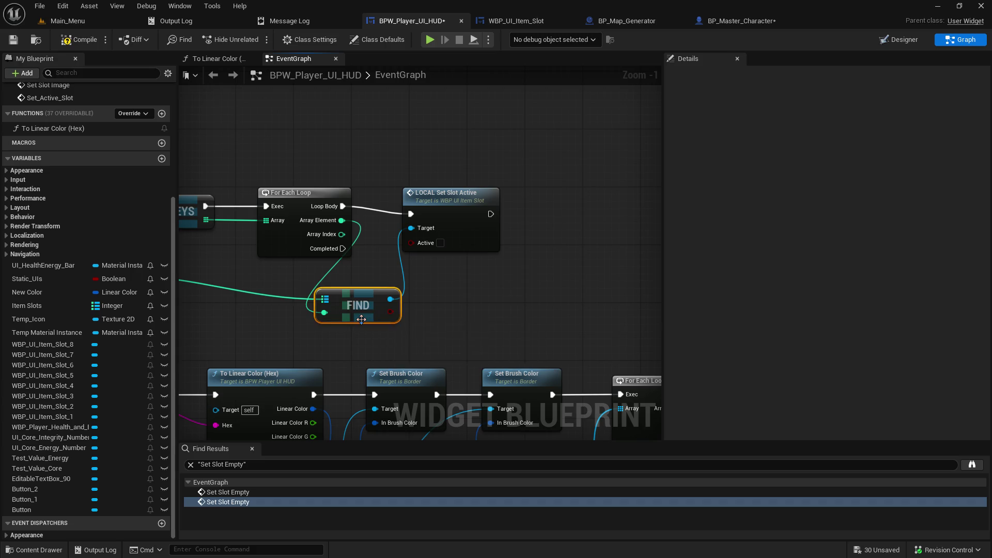
# - Duplicate the FIND node and feed it Item Slots through a reroute plus Slot ID
pyautogui.hotkey('ctrl', 'd')
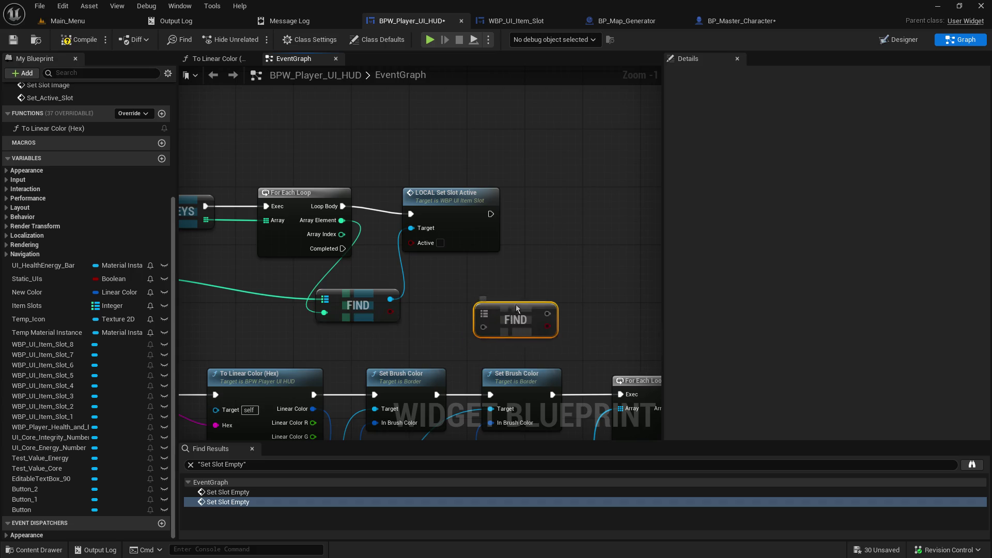
pyautogui.moveTo(473, 318); pyautogui.dragTo(551, 239)
pyautogui.moveTo(290, 301); pyautogui.dragTo(402, 306)
pyautogui.doubleClick(286, 287)
pyautogui.moveTo(285, 282)
pyautogui.mouseDown()
pyautogui.moveTo(625, 267)
pyautogui.moveTo(517, 274)
pyautogui.moveTo(413, 253)
pyautogui.moveTo(579, 264)
pyautogui.mouseUp()
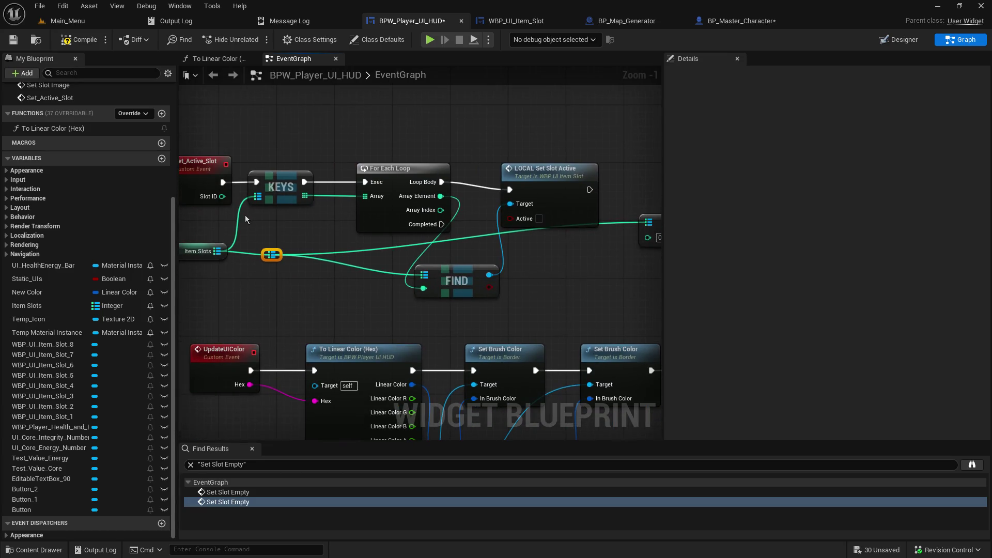
pyautogui.moveTo(214, 197)
pyautogui.mouseDown()
pyautogui.moveTo(362, 271)
pyautogui.moveTo(635, 242)
pyautogui.moveTo(404, 332)
pyautogui.mouseUp()
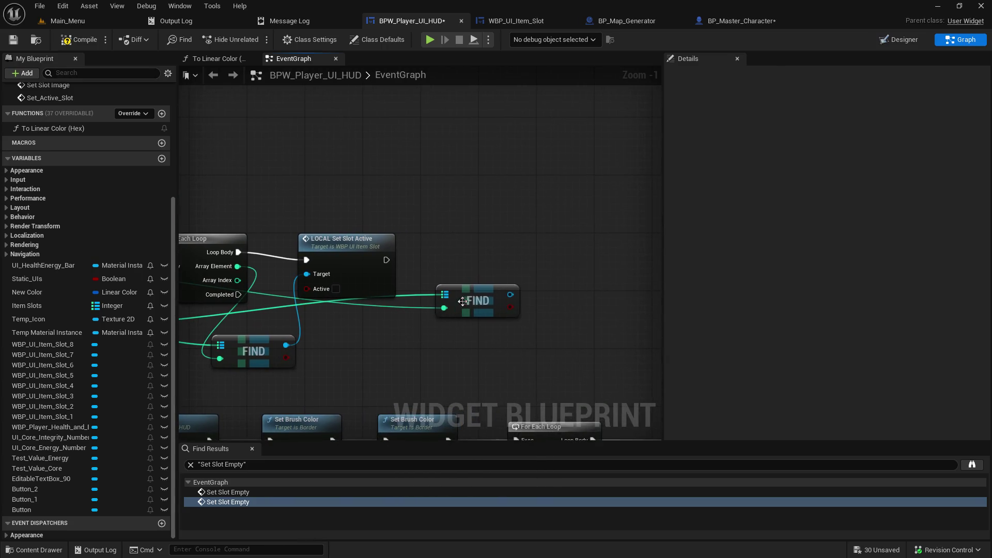
# - Add a LOCAL Set Slot Active call with Active ticked on the found slot, chain it after the first, and save the HUD
pyautogui.moveTo(509, 295); pyautogui.dragTo(537, 208)
pyautogui.write('local')
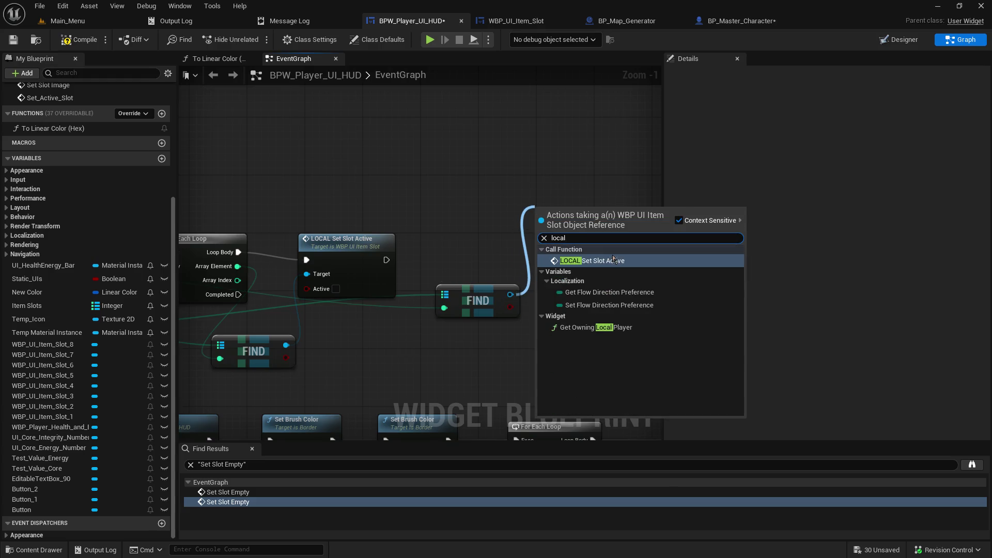
pyautogui.click(614, 257)
pyautogui.moveTo(385, 260)
pyautogui.mouseDown()
pyautogui.moveTo(538, 231)
pyautogui.moveTo(504, 240)
pyautogui.mouseUp()
pyautogui.moveTo(479, 292)
pyautogui.mouseDown()
pyautogui.moveTo(478, 312)
pyautogui.moveTo(456, 328)
pyautogui.mouseUp()
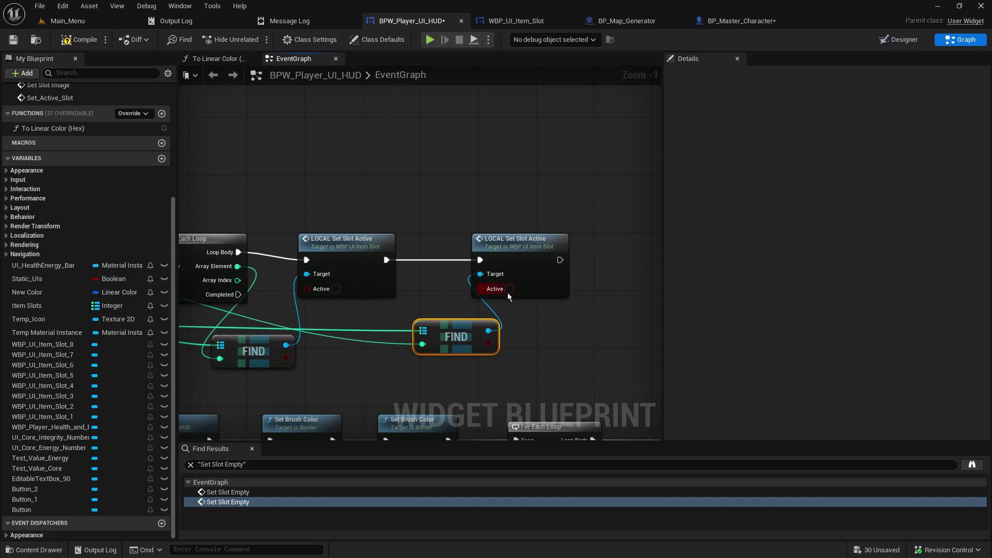
pyautogui.click(13, 40)
pyautogui.click(76, 21)
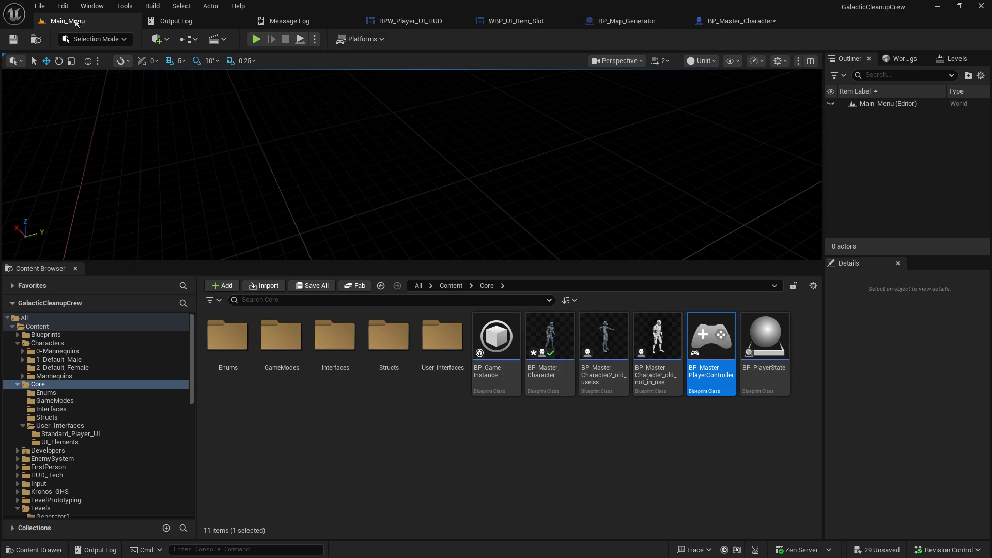
# - Test-play as host, pick up the gun with E, and confirm its icon appears in hotbar slot 3
pyautogui.moveTo(319, 262); pyautogui.dragTo(319, 481)
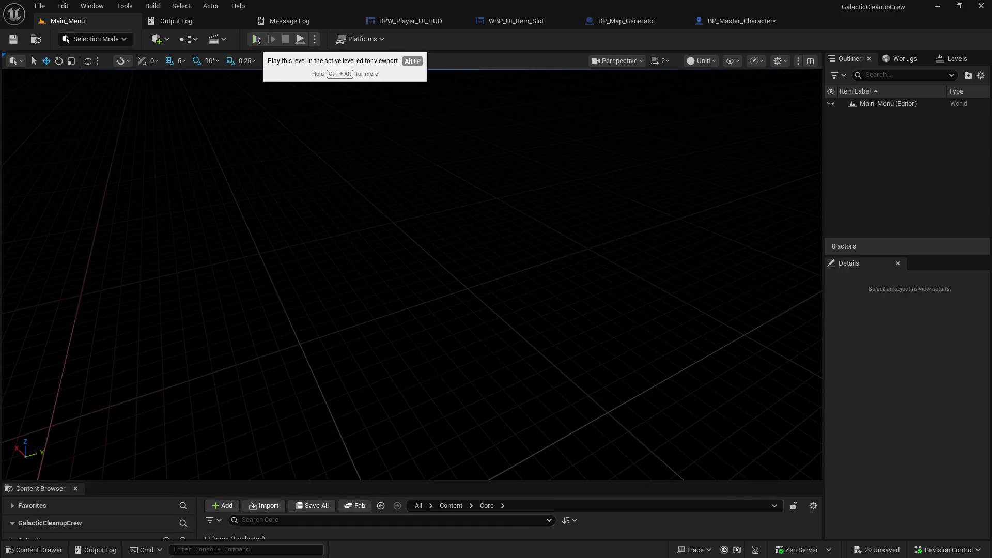
pyautogui.click(258, 39)
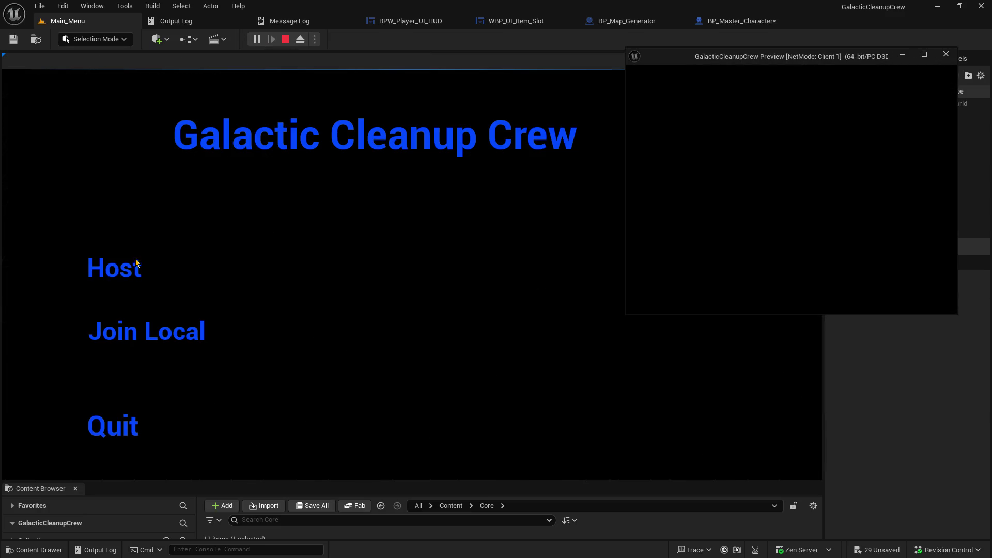
pyautogui.click(103, 273)
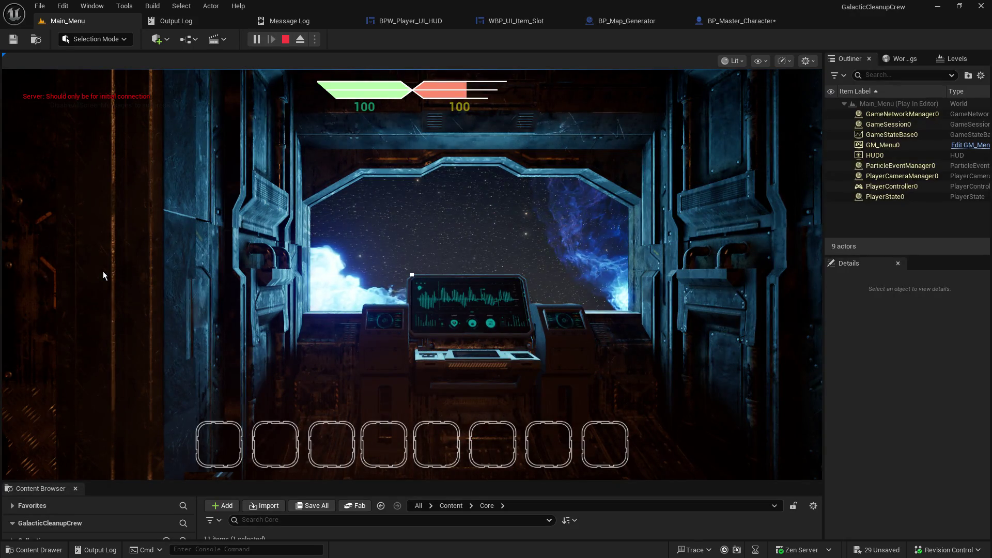
pyautogui.click(342, 222)
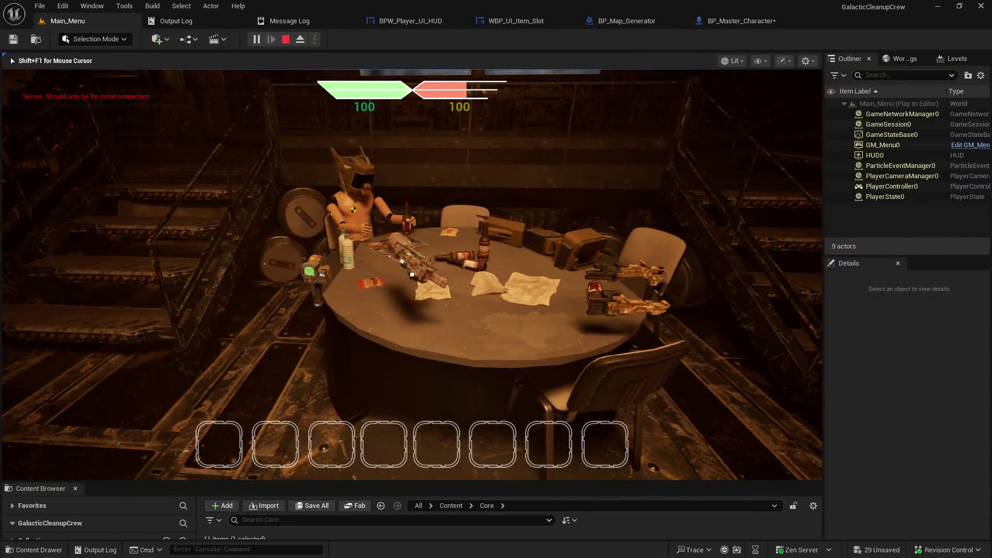
pyautogui.press('e')
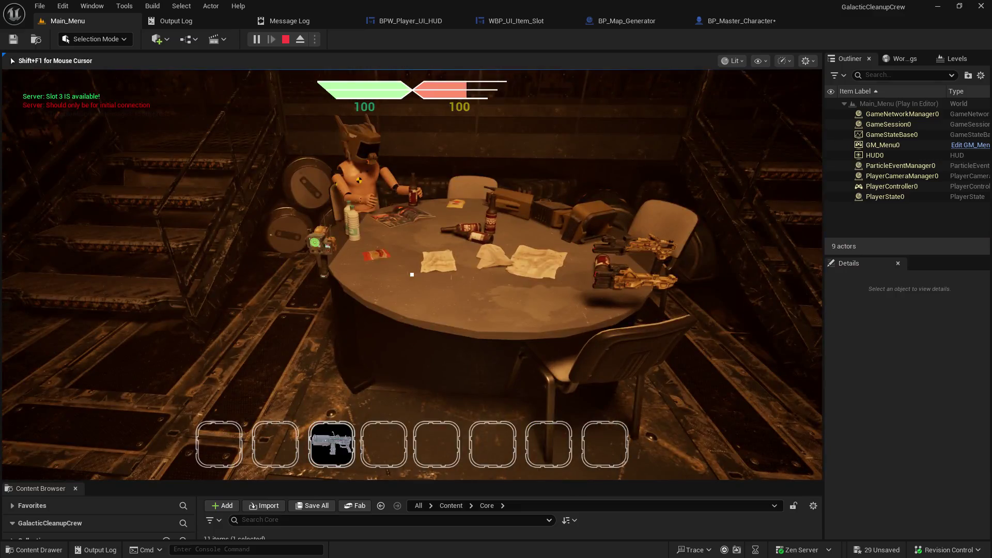
pyautogui.press('Escape')
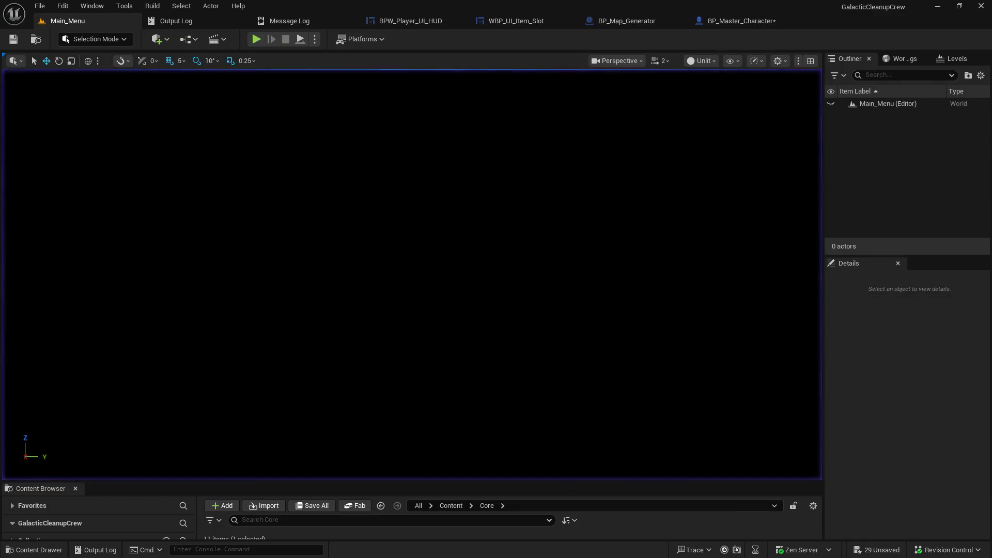
pyautogui.click(752, 26)
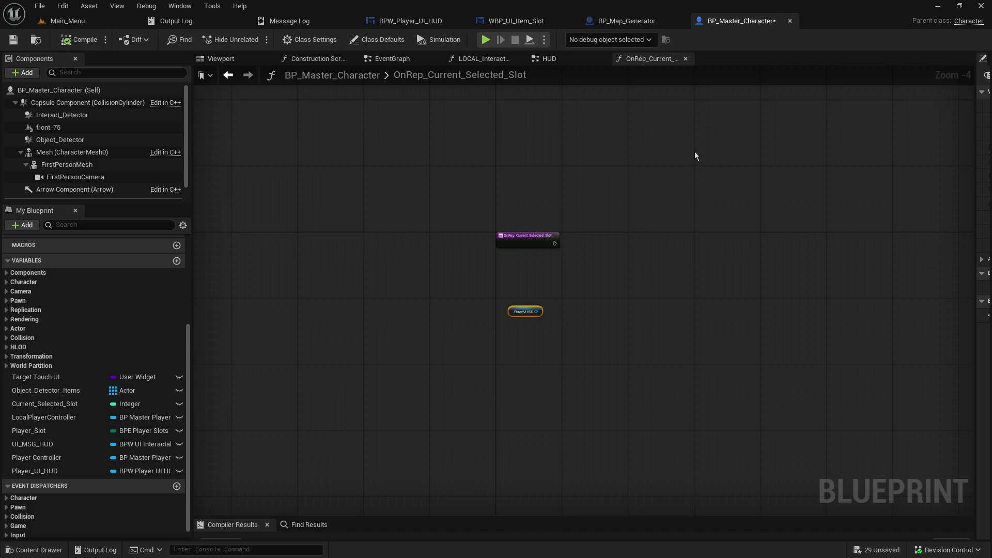
# - Call Set Active Slot on the Player UI HUD when OnRep_Current_Selected_Slot fires
pyautogui.scroll(4, 549, 252)
pyautogui.moveTo(560, 263); pyautogui.dragTo(436, 288)
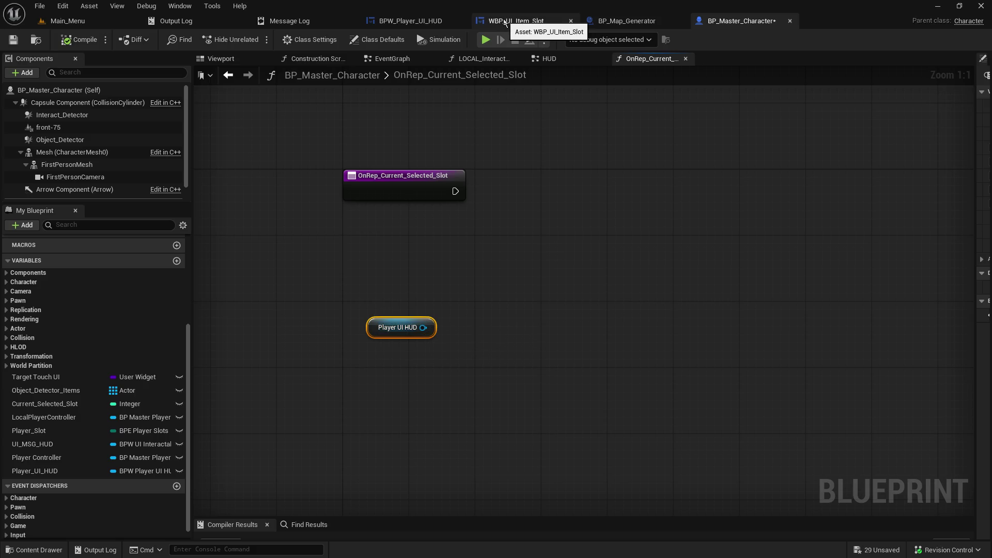
pyautogui.moveTo(374, 322)
pyautogui.mouseDown()
pyautogui.moveTo(382, 265)
pyautogui.moveTo(521, 256)
pyautogui.mouseUp()
pyautogui.write('set active')
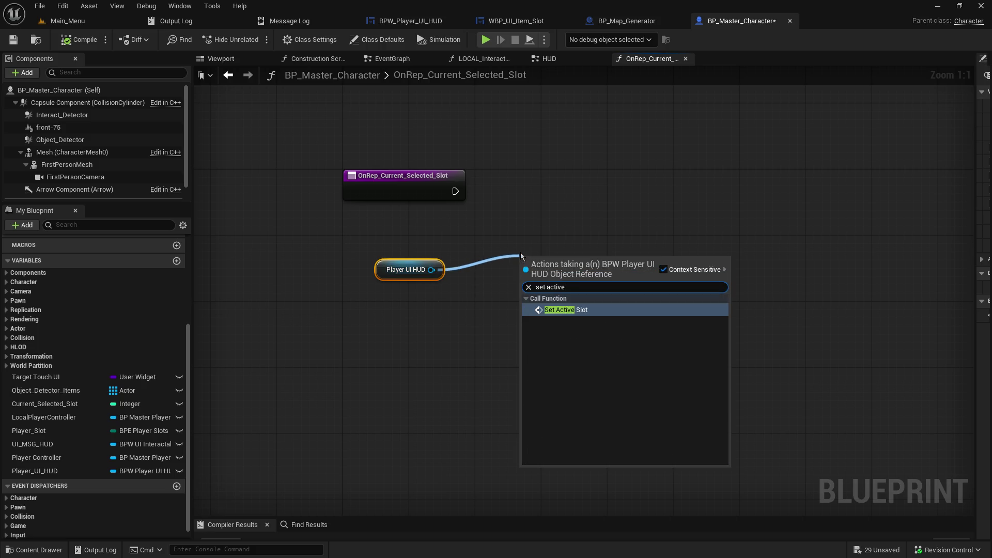
pyautogui.press('Return')
pyautogui.moveTo(455, 191); pyautogui.dragTo(526, 281)
# - Pass a Current_Selected_Slot getter into Slot ID and save BP_Master_Character
pyautogui.click(50, 409)
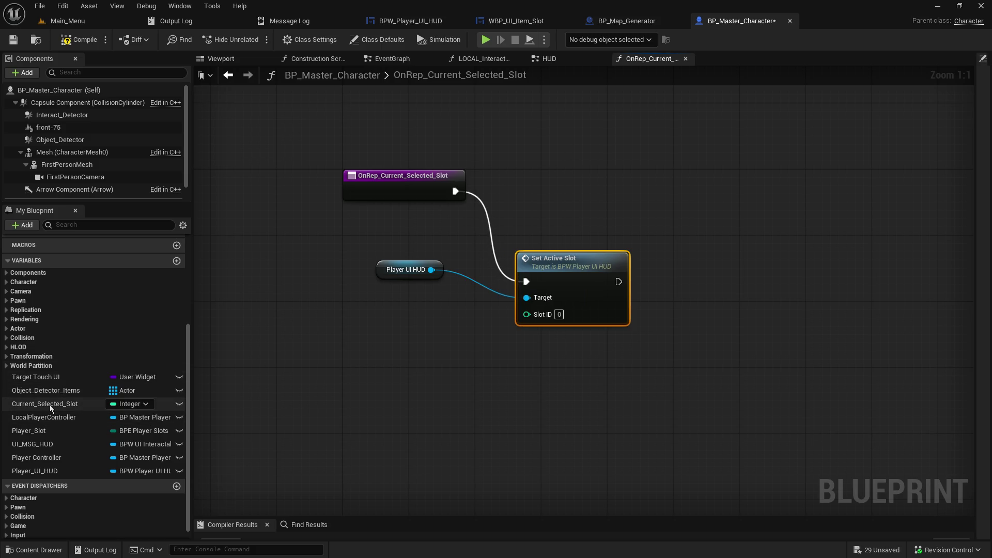
pyautogui.moveTo(51, 408)
pyautogui.mouseDown()
pyautogui.moveTo(442, 355)
pyautogui.moveTo(425, 354)
pyautogui.mouseUp()
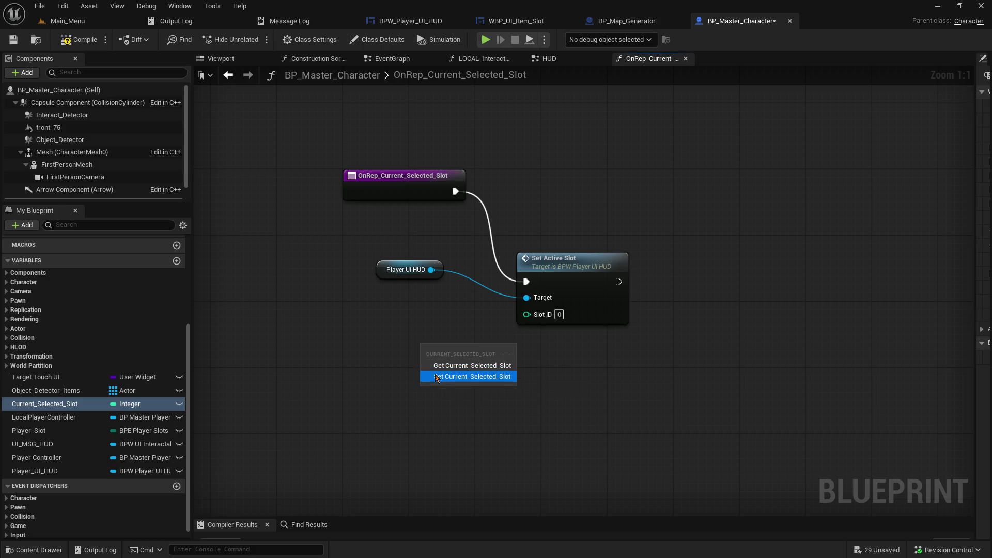
pyautogui.click(469, 356)
pyautogui.moveTo(491, 352); pyautogui.dragTo(526, 313)
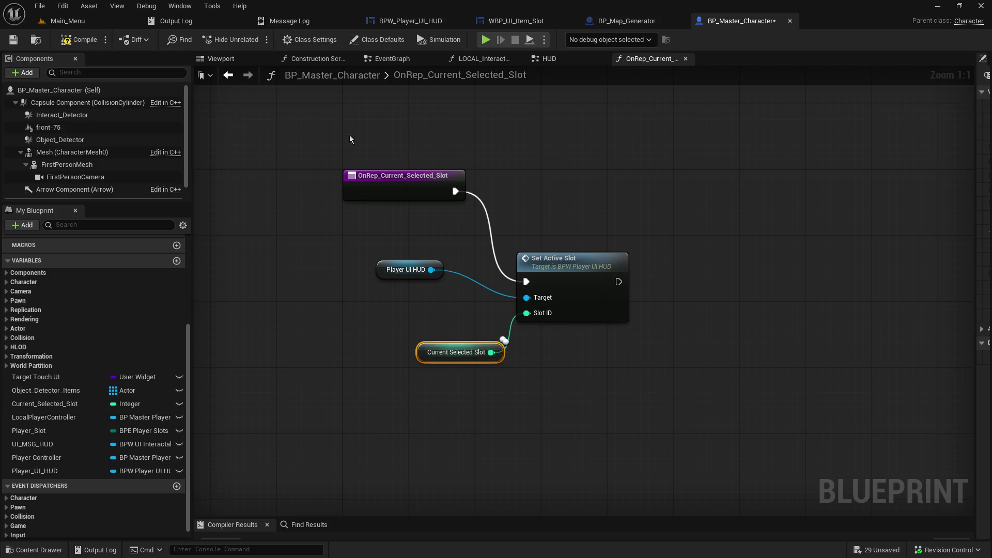
pyautogui.click(15, 40)
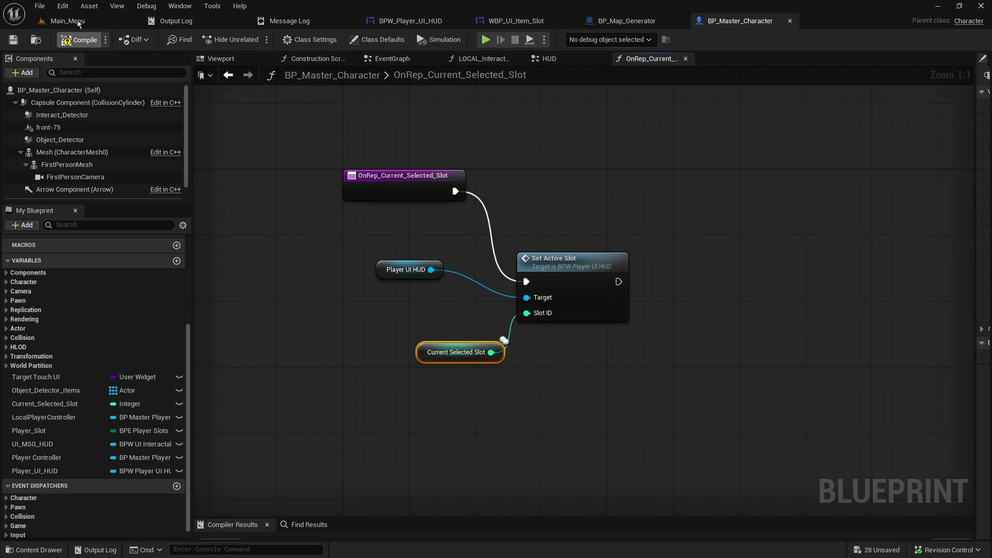
pyautogui.click(76, 21)
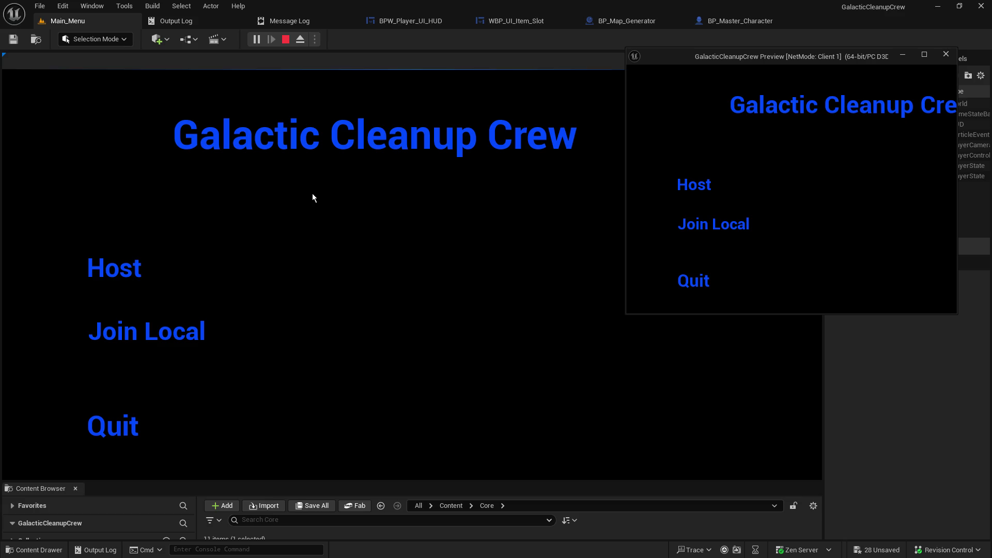
# - Host a game from the main menu and pick up the item from the table
pyautogui.click(108, 282)
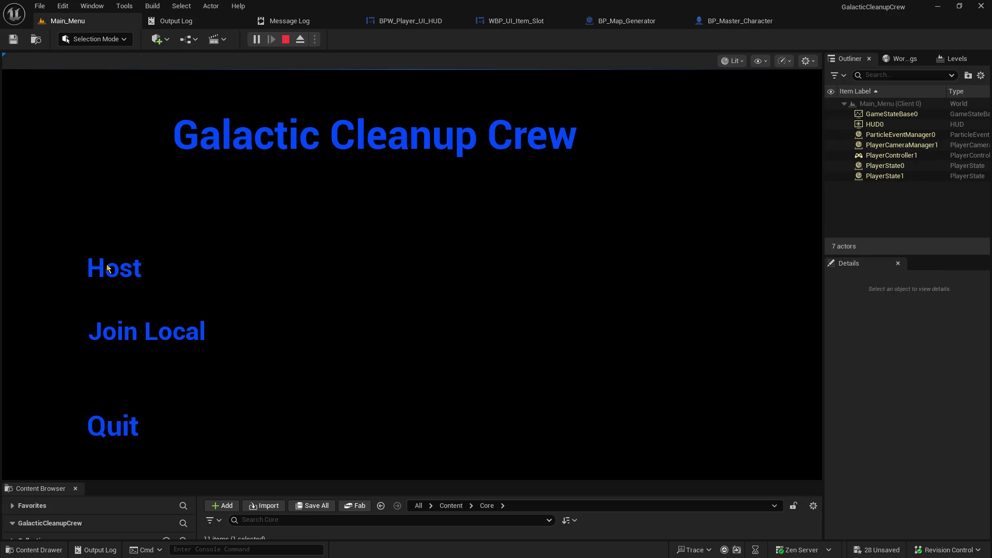
pyautogui.click(108, 265)
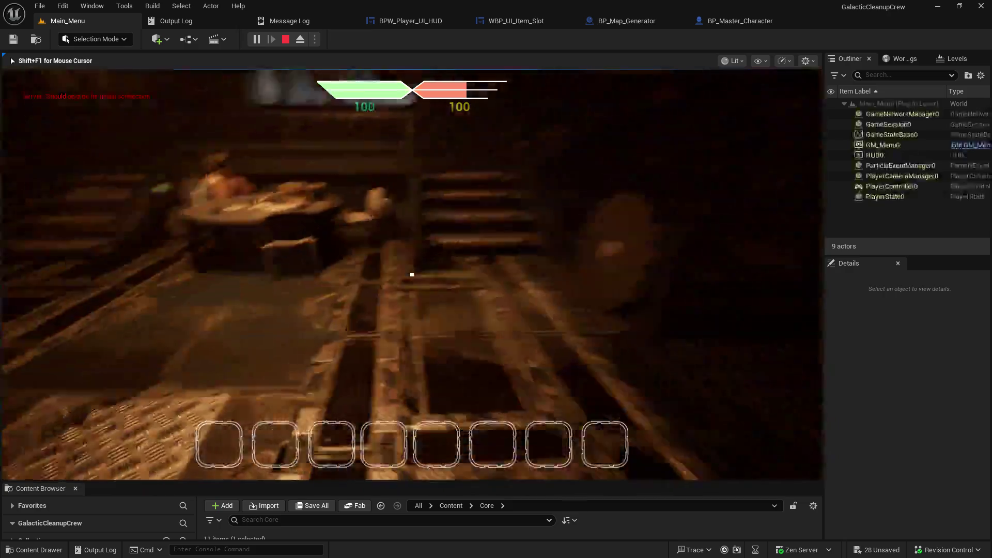
pyautogui.press('e')
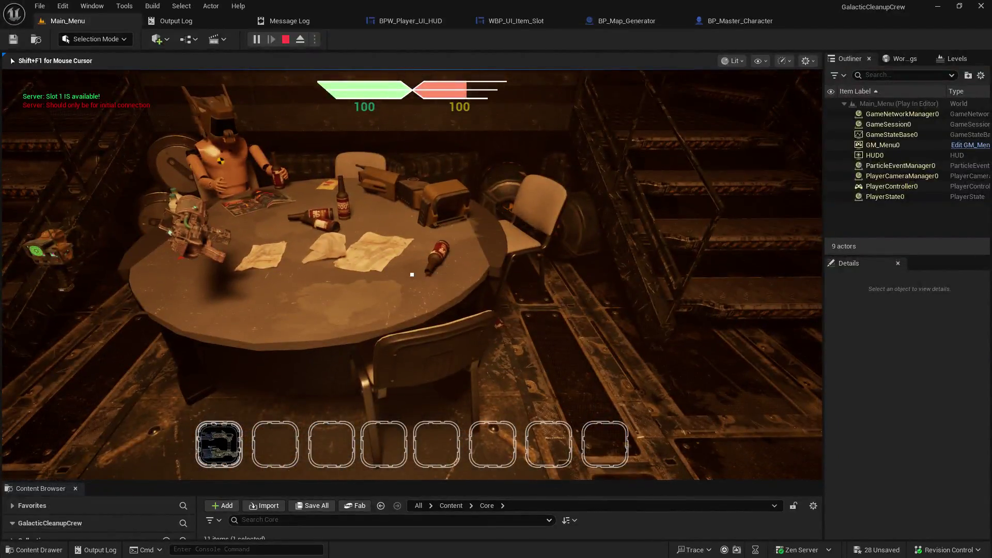
# - Switch among hotbar slots 1–4, rapidly toggling between slots 1 and 2 to check the highlight
pyautogui.press('2')
pyautogui.press('3')
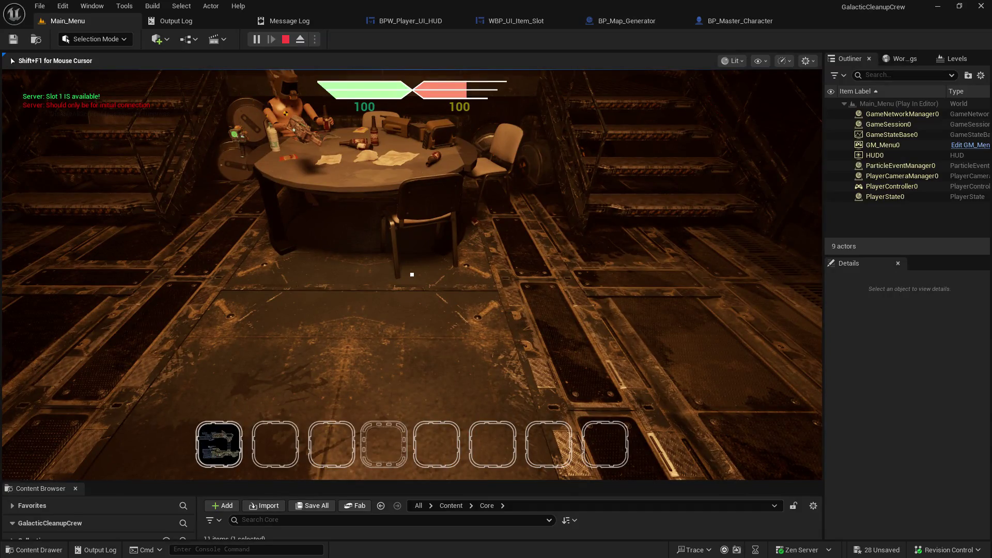
pyautogui.press('w')
pyautogui.press('2')
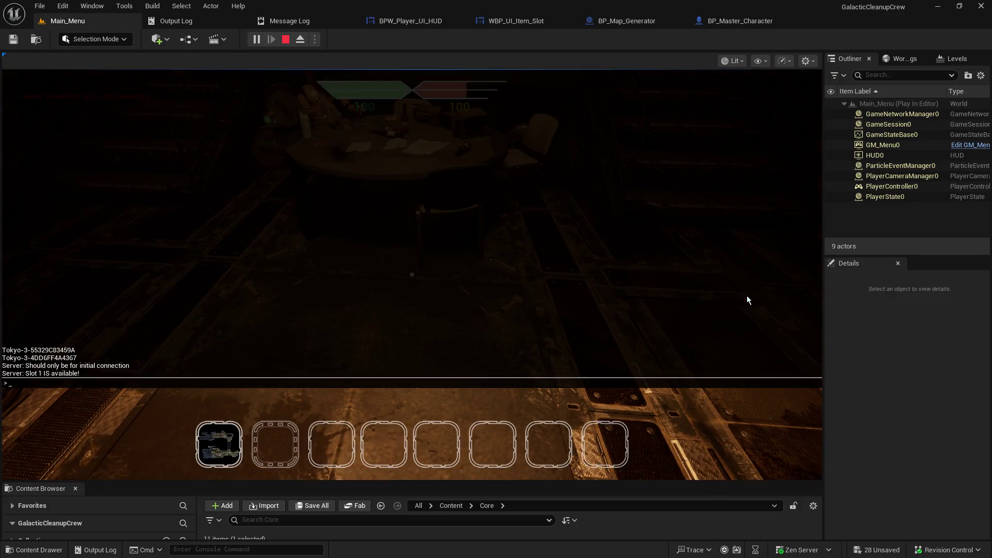
pyautogui.press('1')
pyautogui.press('2')
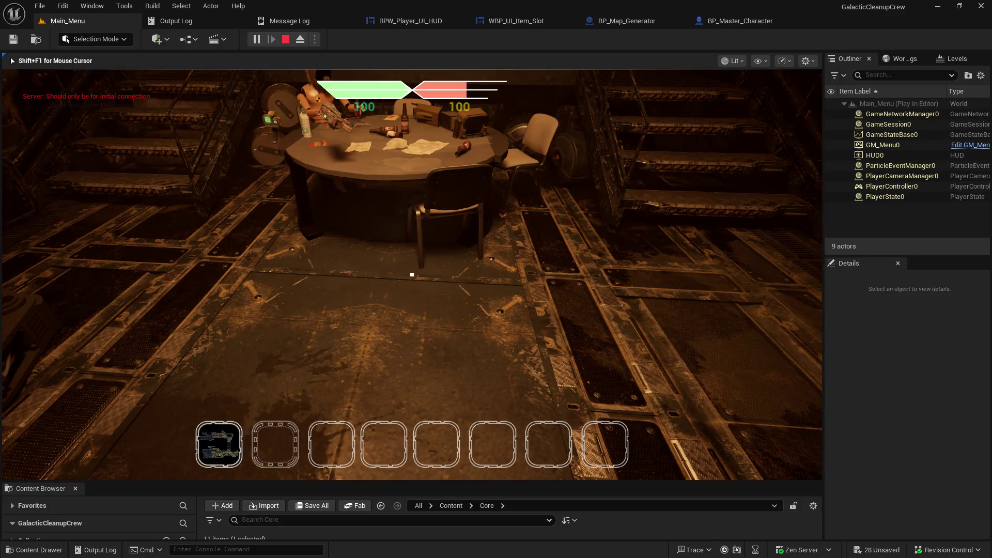
pyautogui.press('1')
pyautogui.press('2')
pyautogui.press('3')
pyautogui.press('4')
pyautogui.press('2')
pyautogui.press('1')
pyautogui.press('2')
pyautogui.press('1')
pyautogui.press('2')
pyautogui.press('1')
pyautogui.press('2')
pyautogui.press('1')
pyautogui.press('2')
pyautogui.press('1')
pyautogui.press('2')
pyautogui.press('1')
# - Move the player back from the table and stop the play-in-editor session
pyautogui.scroll(-1, 412, 275)
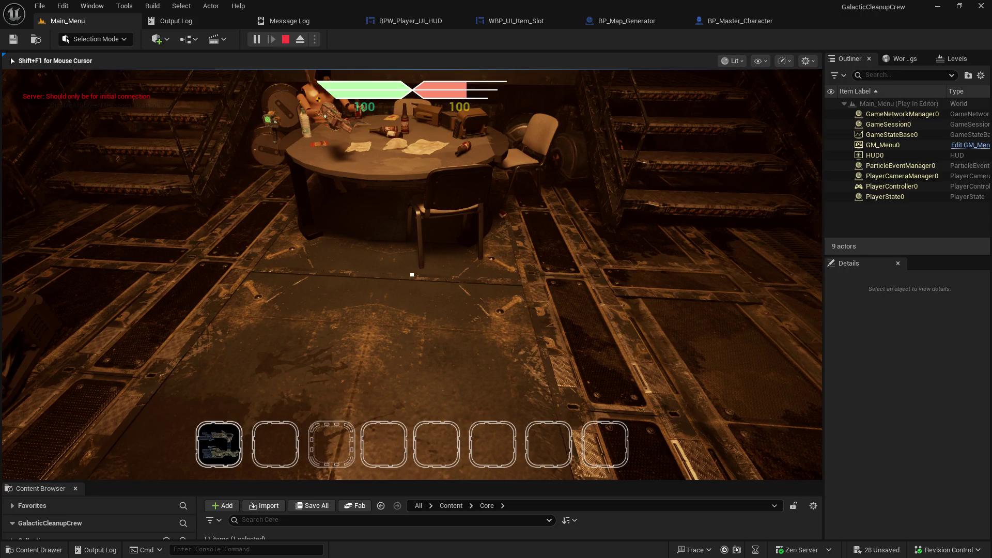
pyautogui.scroll(-2, 412, 275)
pyautogui.scroll(4, 411, 274)
pyautogui.scroll(-2, 412, 274)
pyautogui.scroll(1, 412, 274)
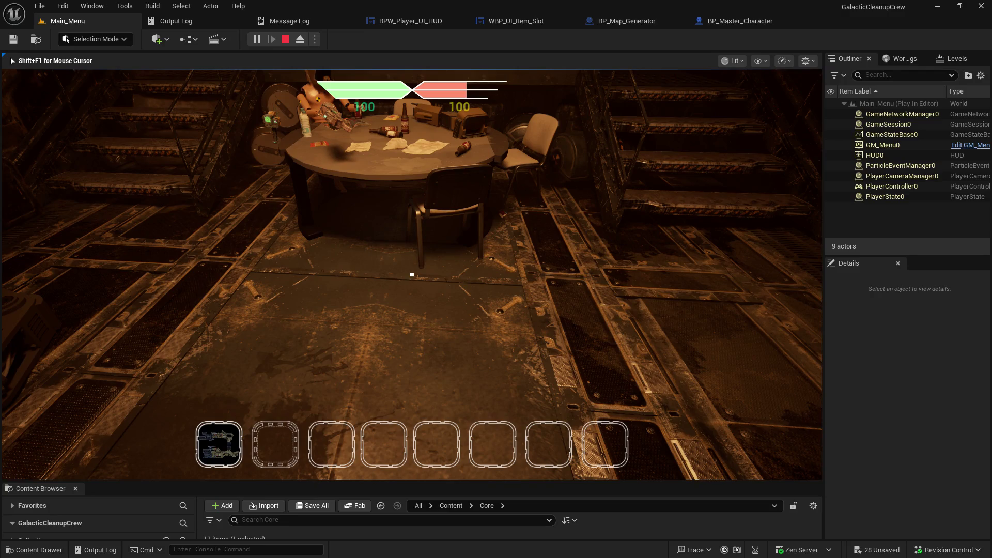
pyautogui.press('s')
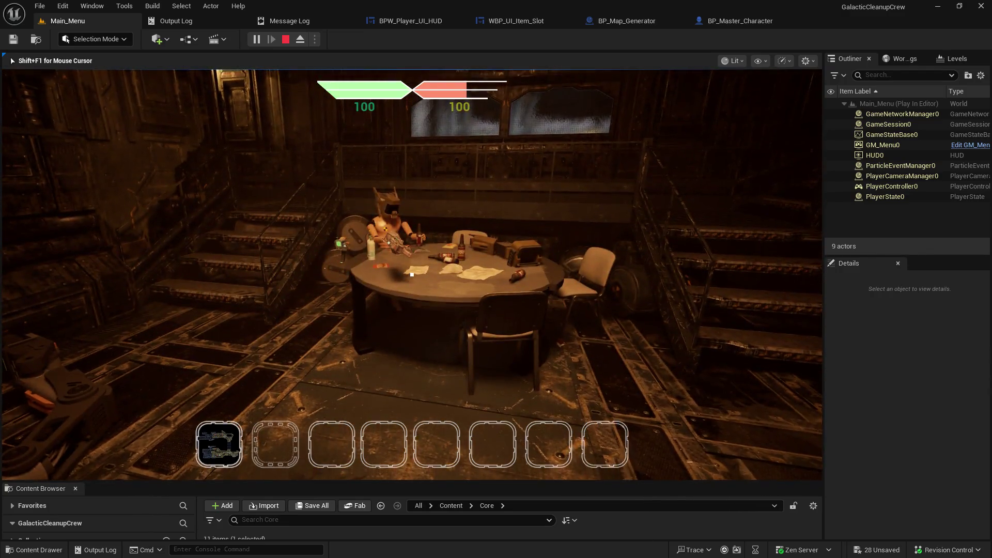
pyautogui.press('d')
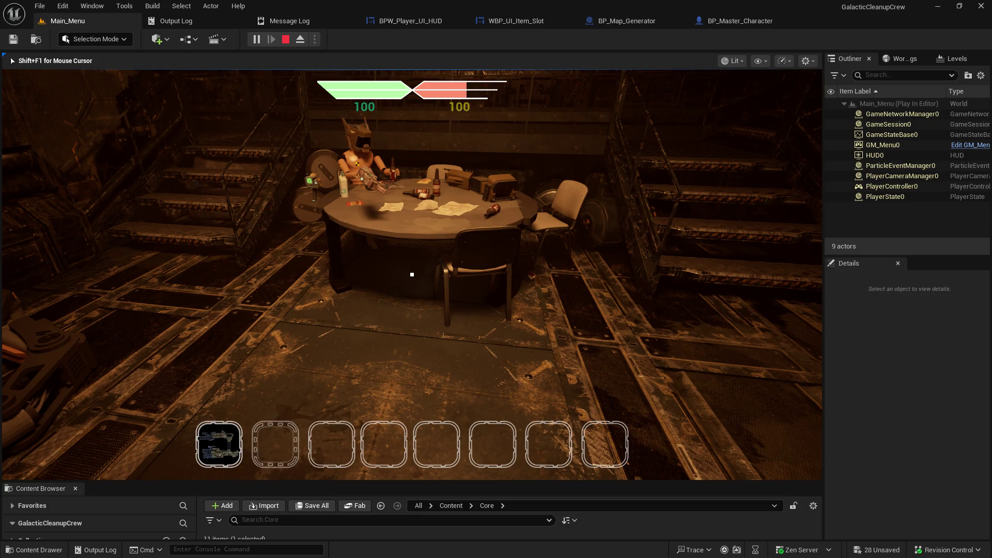
pyautogui.press('Escape')
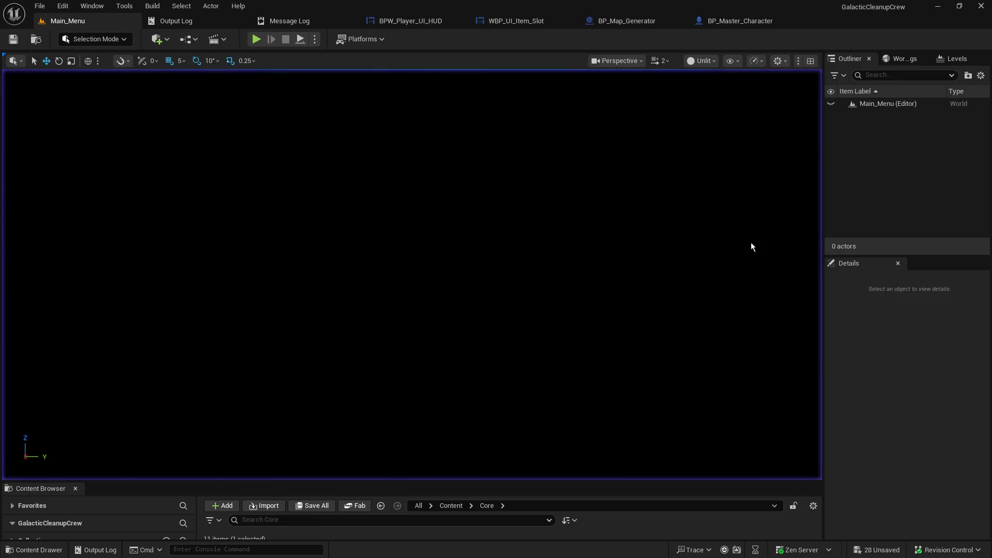
pyautogui.click(513, 21)
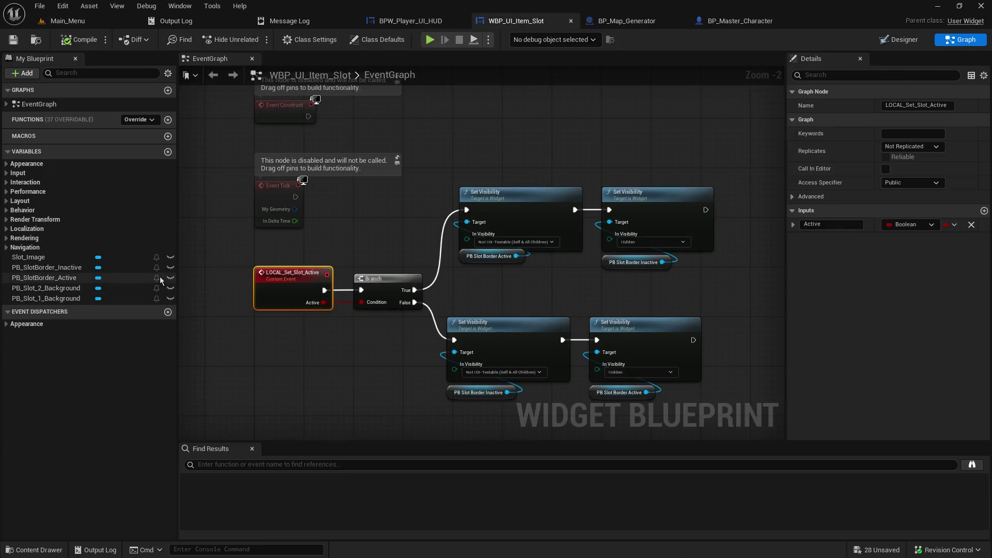
# - Preview the item slot's PB_Slot_1_Background, active and inactive border layers by toggling their visibility in Designer
pyautogui.click(907, 41)
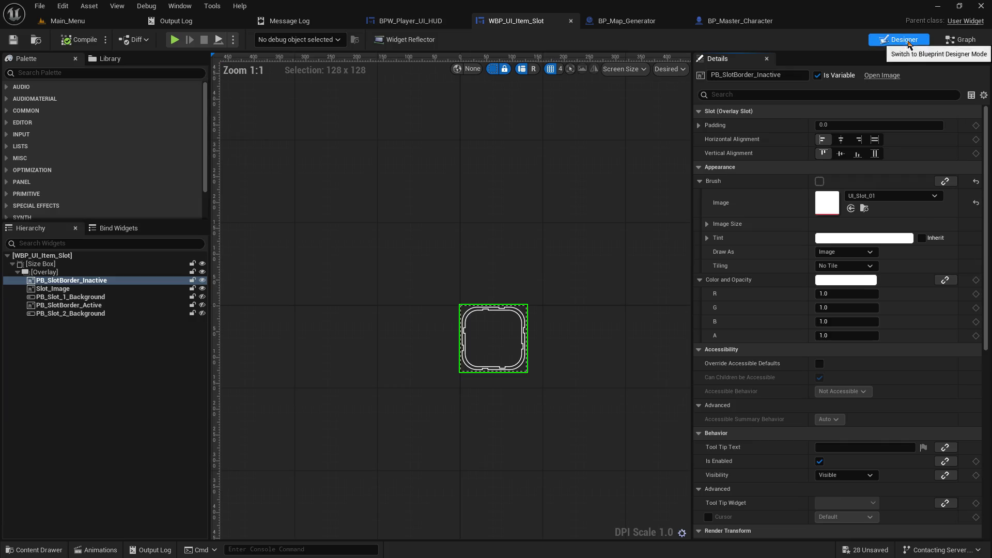
pyautogui.moveTo(262, 370)
pyautogui.mouseDown()
pyautogui.moveTo(339, 408)
pyautogui.moveTo(256, 337)
pyautogui.mouseUp()
pyautogui.scroll(1, 455, 310)
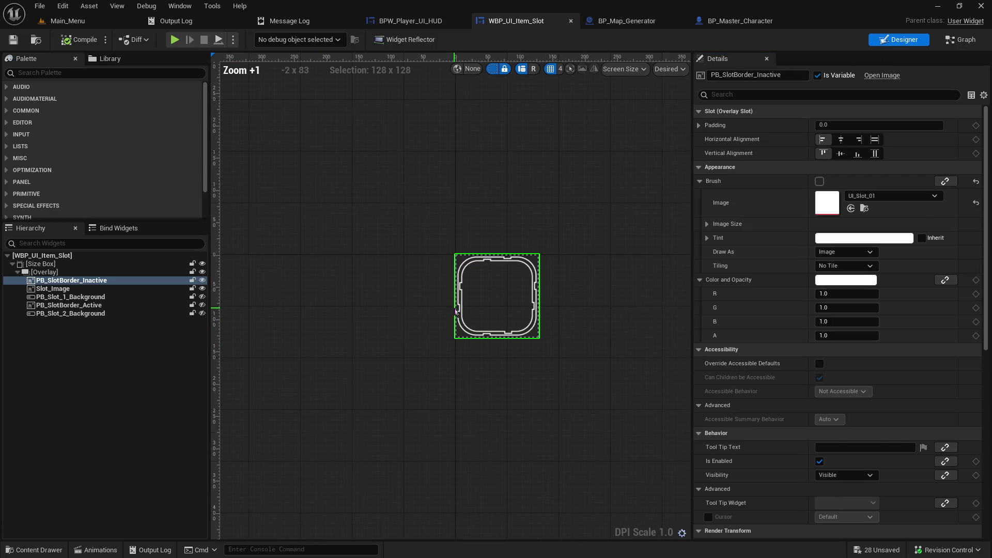
pyautogui.click(202, 296)
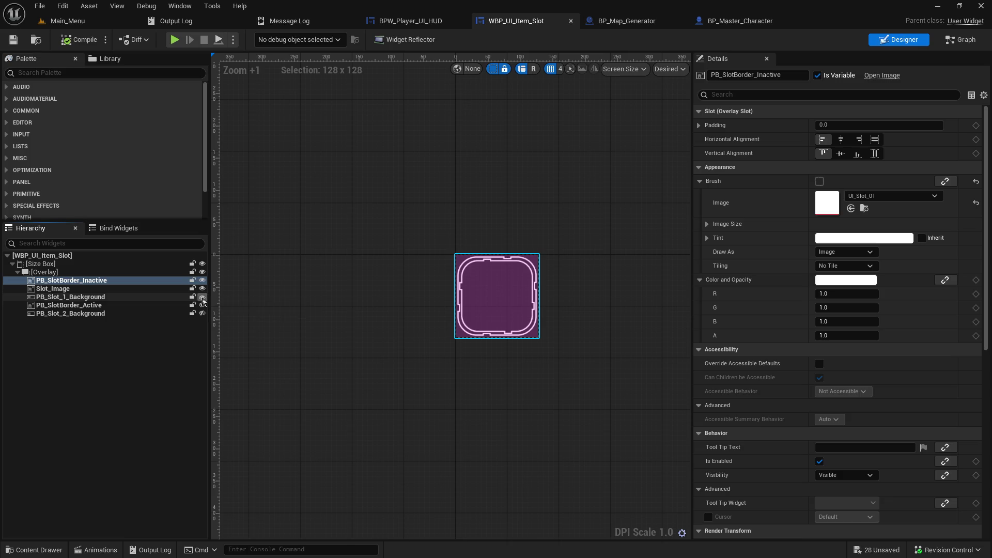
pyautogui.click(202, 297)
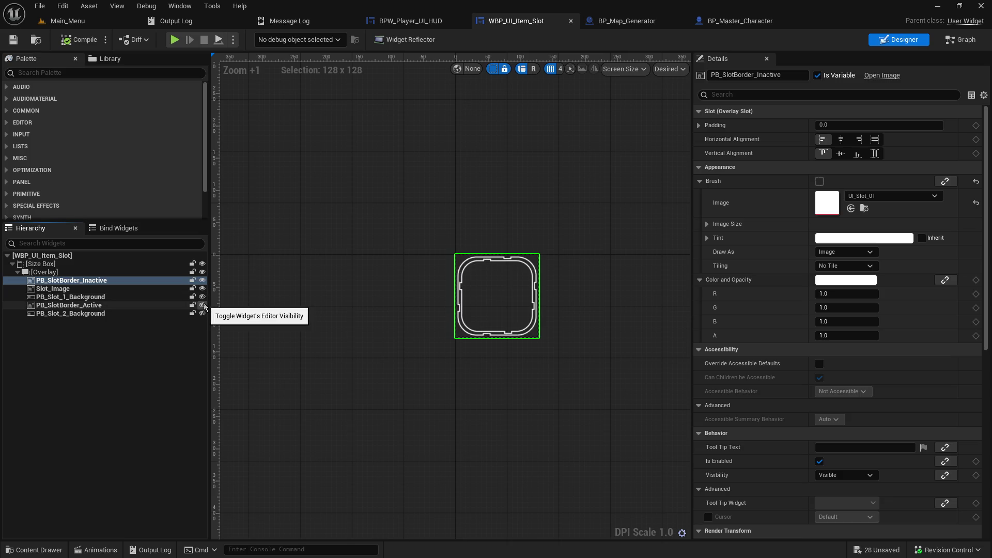
pyautogui.click(202, 305)
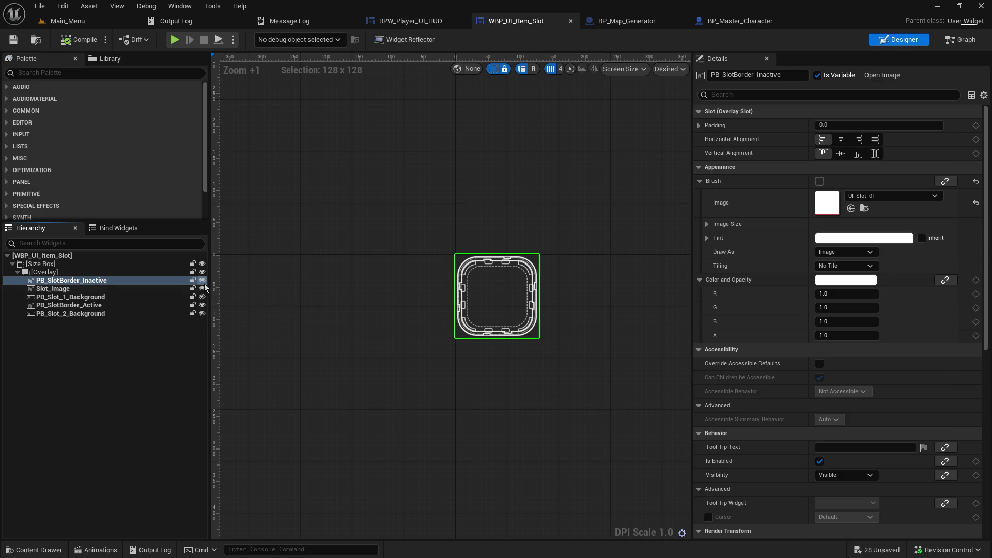
pyautogui.click(203, 281)
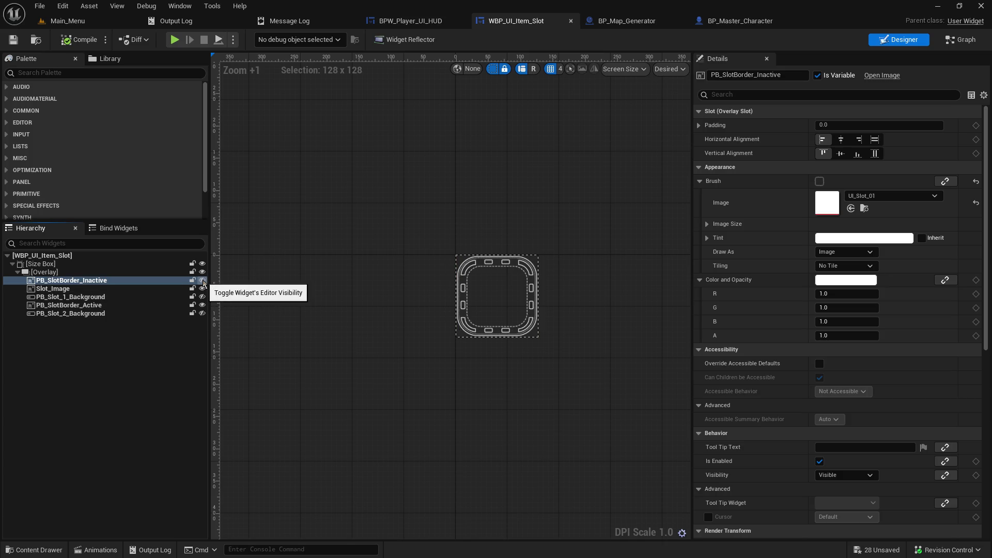
pyautogui.click(203, 281)
pyautogui.click(202, 305)
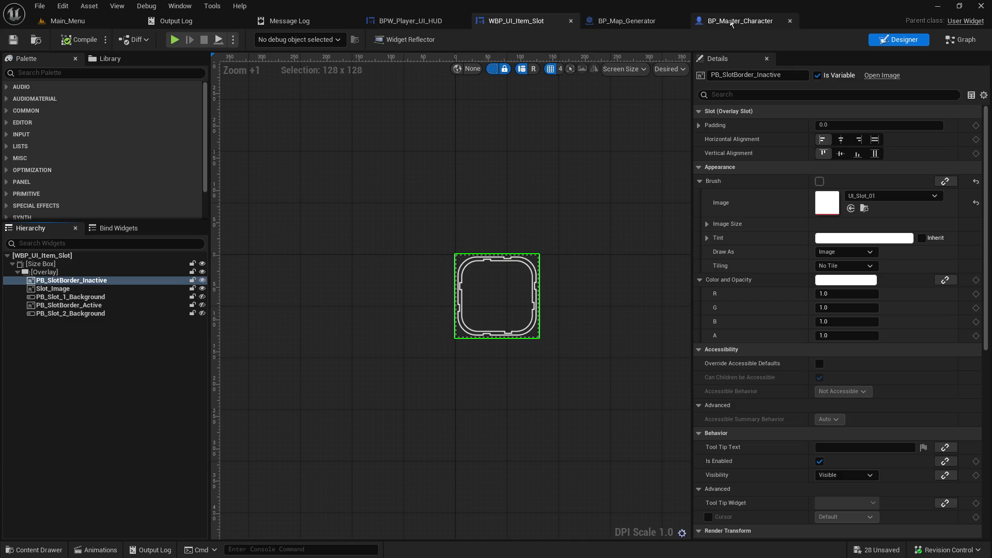
pyautogui.click(417, 21)
pyautogui.scroll(-5, 358, 373)
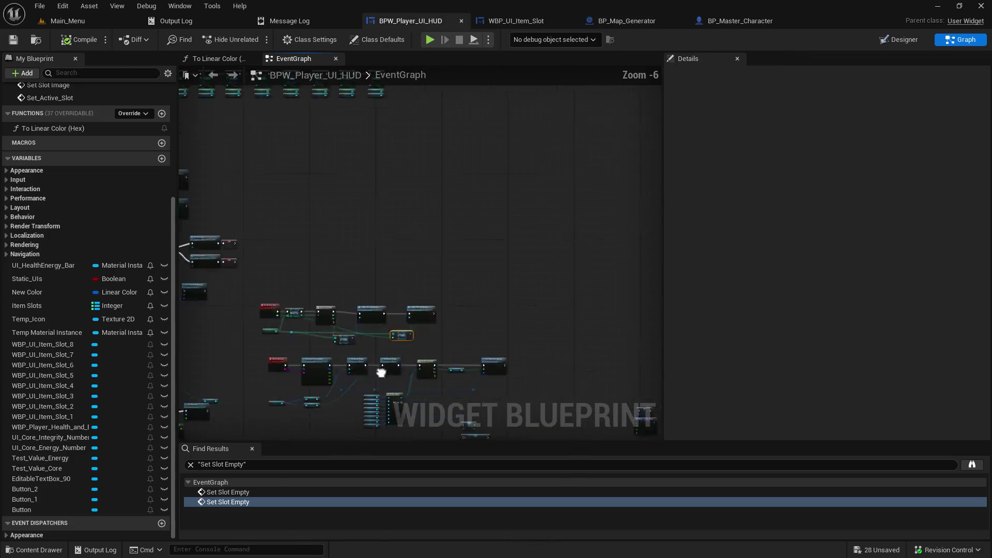
# - Pan the HUD event graph to review the Set Slot Image and Set Brush from Material nodes
pyautogui.scroll(2, 519, 162)
pyautogui.scroll(2, 518, 162)
pyautogui.moveTo(518, 163); pyautogui.dragTo(341, 228)
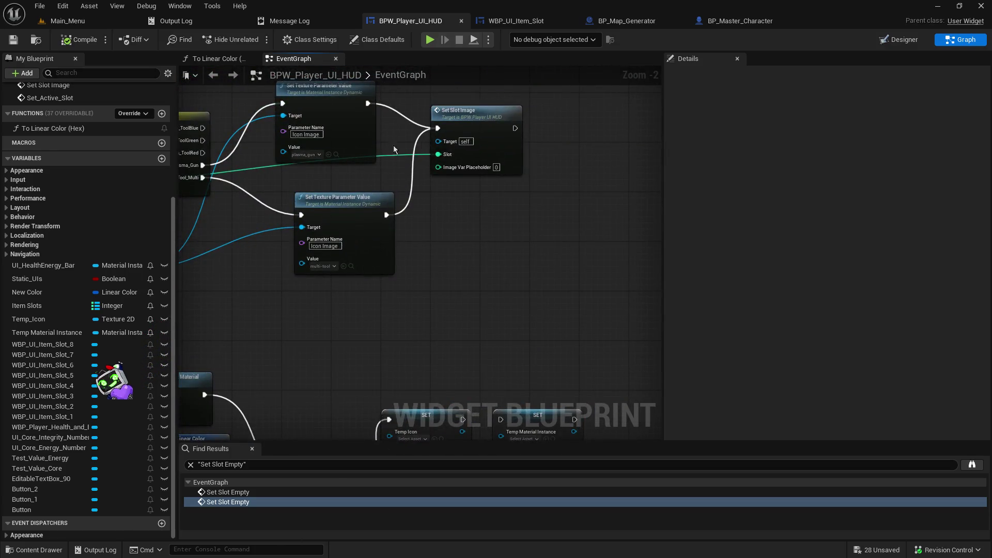
pyautogui.moveTo(368, 330)
pyautogui.mouseDown()
pyautogui.moveTo(432, 330)
pyautogui.moveTo(651, 290)
pyautogui.moveTo(517, 373)
pyautogui.moveTo(347, 354)
pyautogui.moveTo(544, 291)
pyautogui.moveTo(552, 154)
pyautogui.moveTo(401, 135)
pyautogui.moveTo(440, 139)
pyautogui.mouseUp()
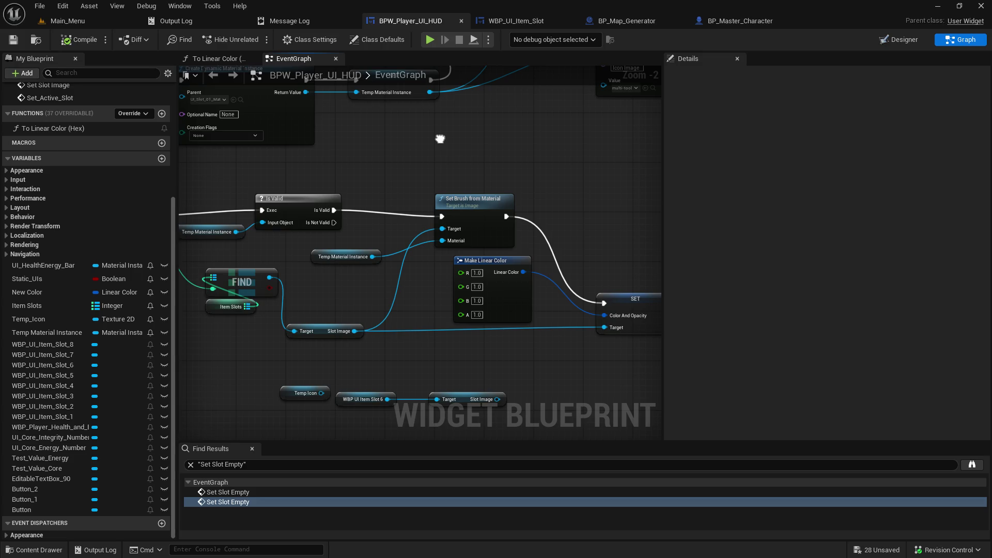
pyautogui.moveTo(440, 138); pyautogui.dragTo(500, 133)
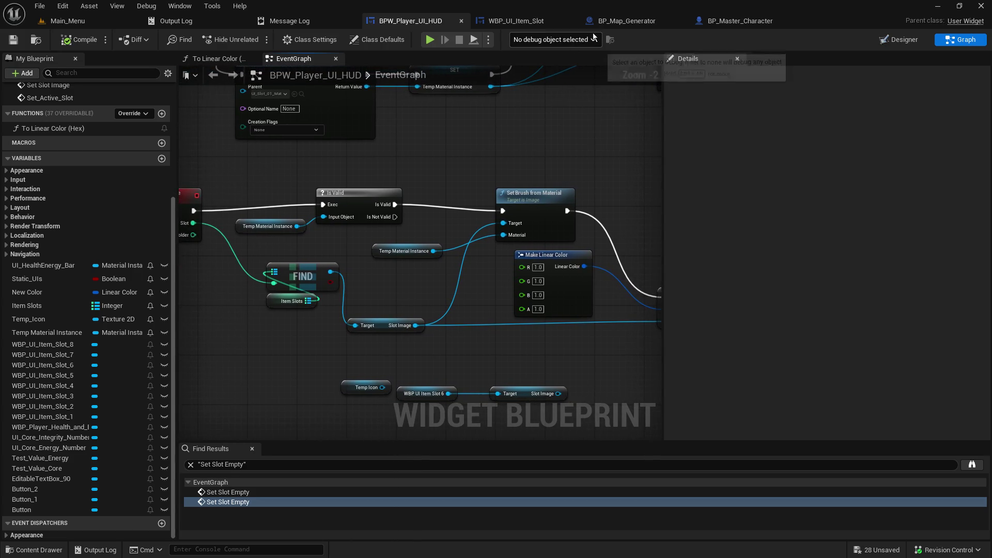
pyautogui.moveTo(548, 106)
pyautogui.mouseDown()
pyautogui.moveTo(197, 134)
pyautogui.moveTo(470, 103)
pyautogui.mouseUp()
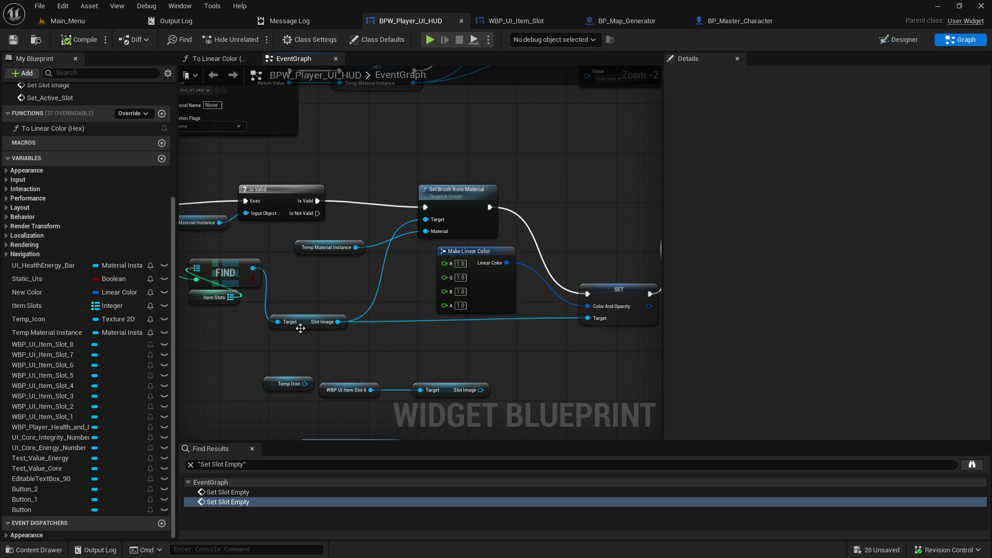
pyautogui.click(517, 20)
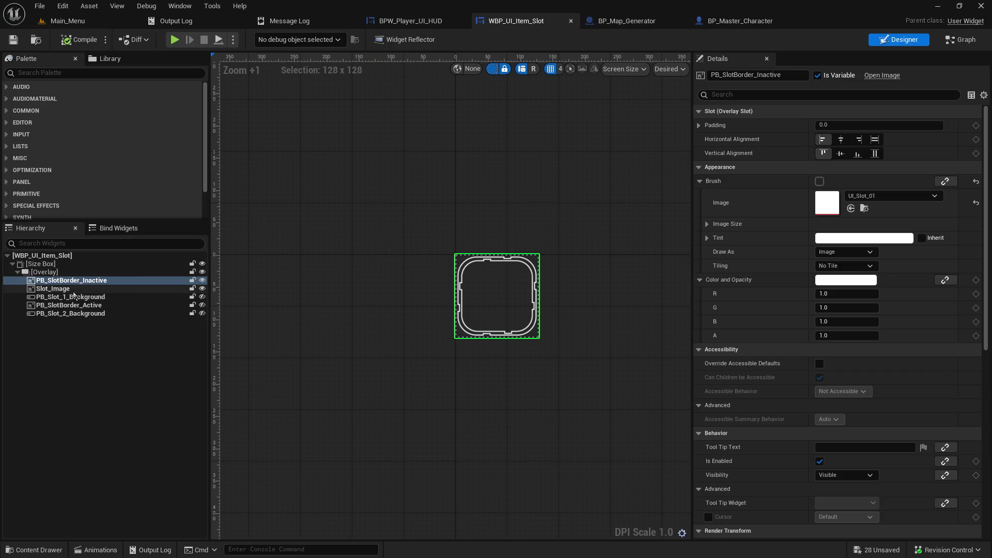
# - Inspect the Slot_Image variable's details in the item slot's event graph
pyautogui.click(958, 41)
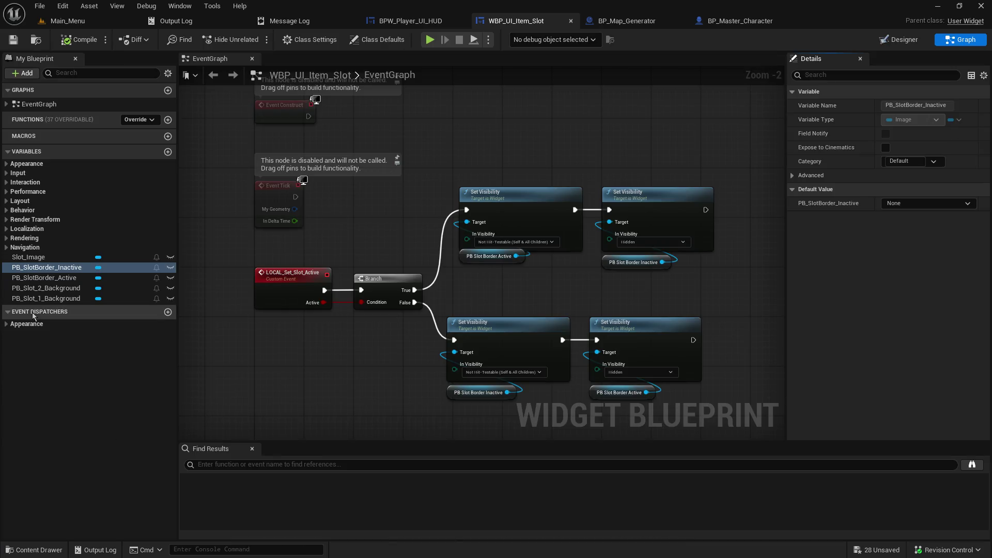
pyautogui.click(72, 258)
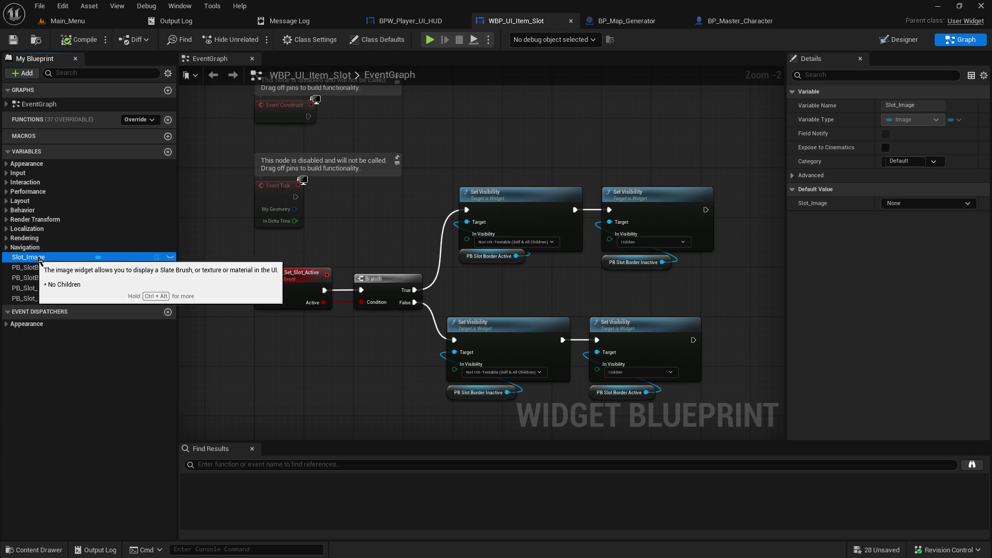
pyautogui.scroll(-5, 371, 398)
pyautogui.scroll(4, 371, 398)
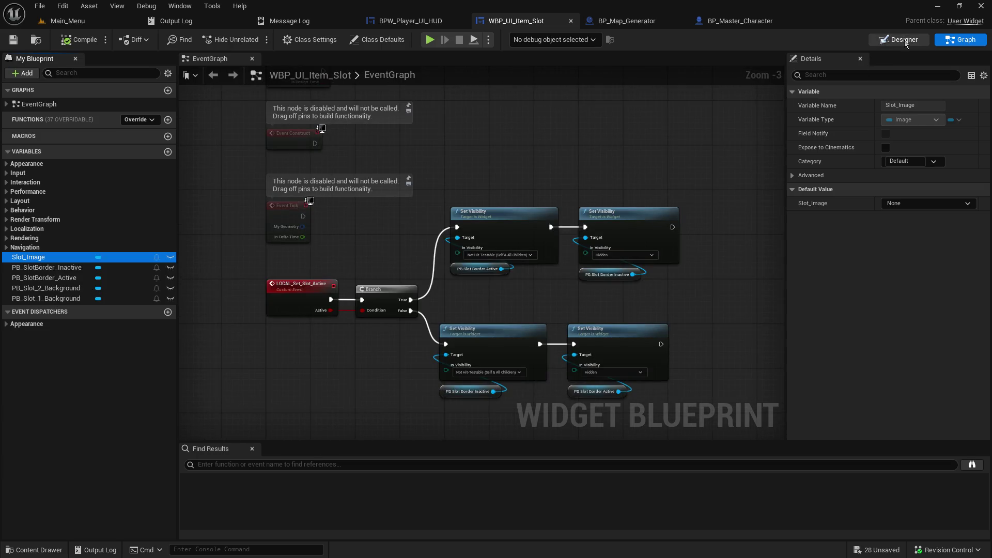
# - Toggle Slot_Image and PB_SlotBorder_Inactive visibility in Designer to confirm Slot_Image is empty and transparent
pyautogui.click(903, 40)
pyautogui.click(78, 289)
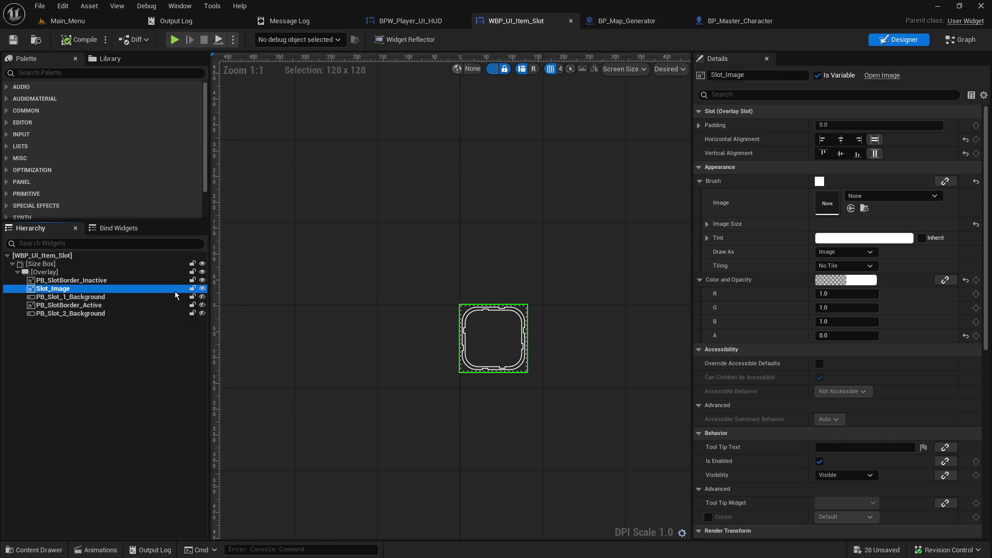
pyautogui.click(202, 288)
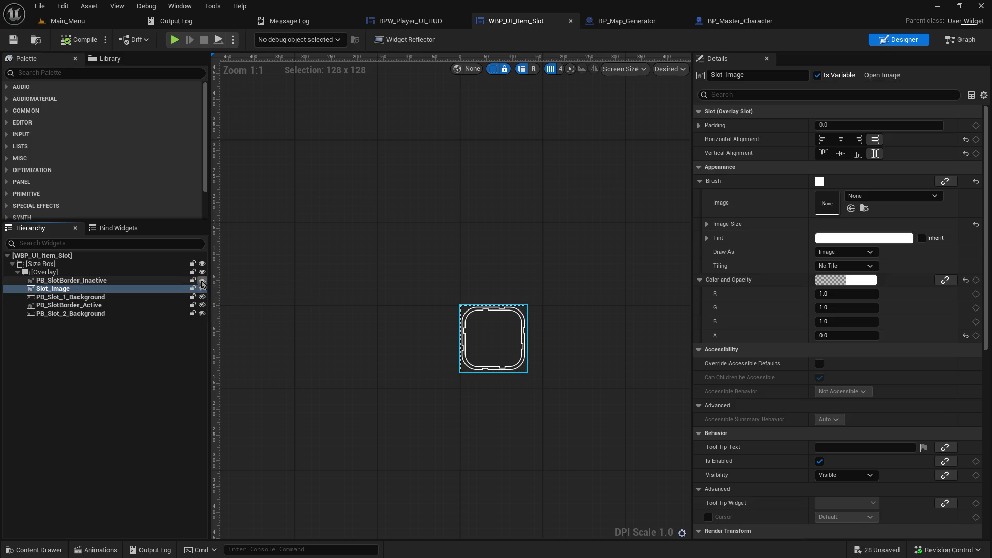
pyautogui.click(202, 280)
pyautogui.click(202, 288)
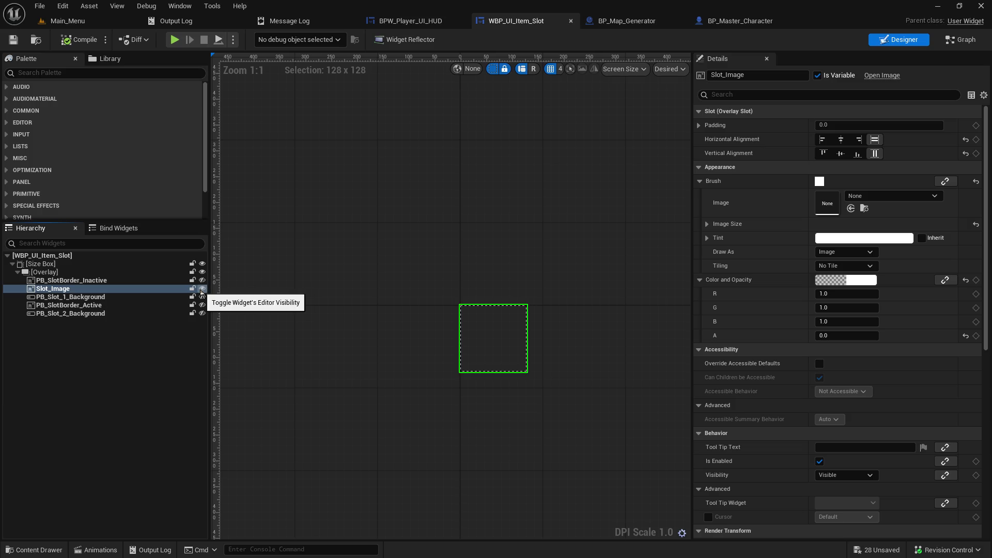
pyautogui.click(201, 291)
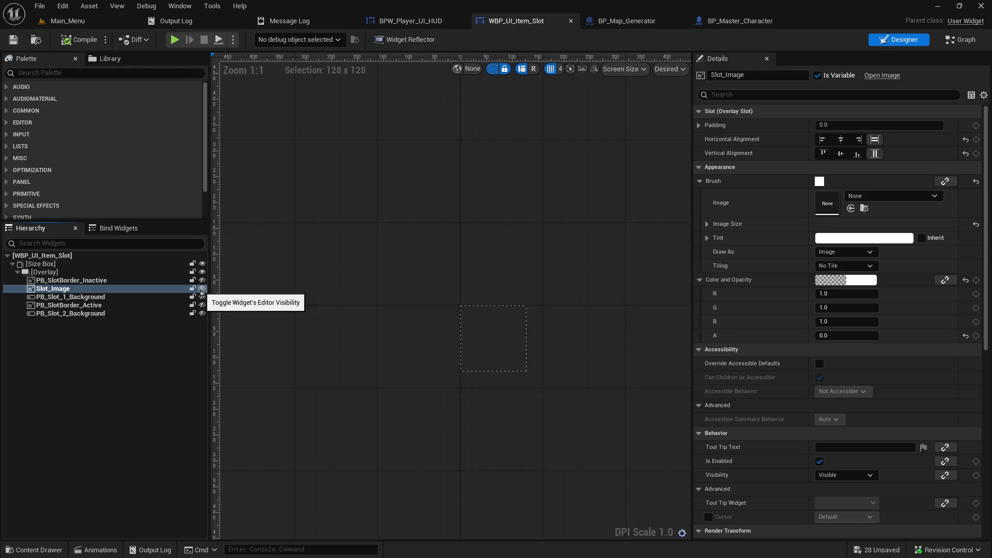
pyautogui.click(201, 289)
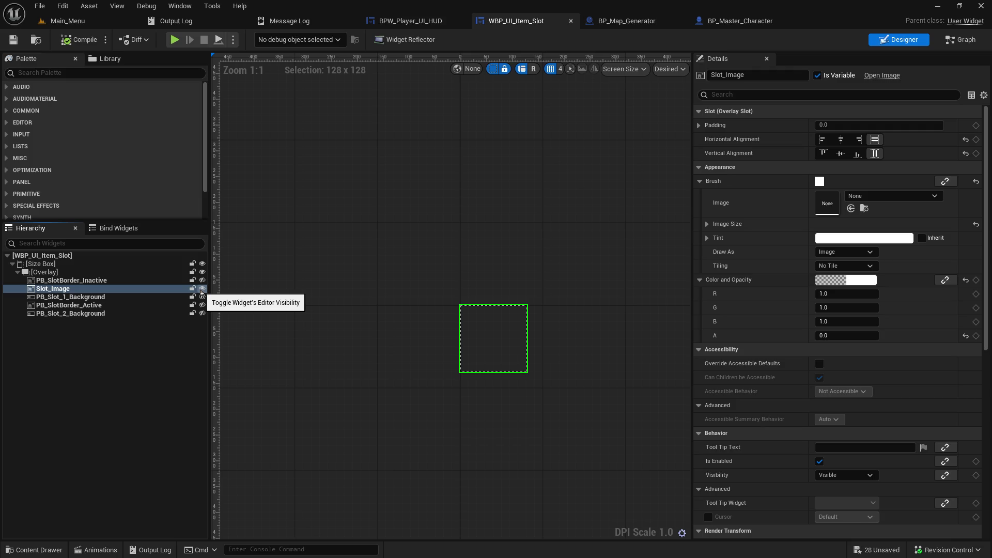
pyautogui.click(202, 280)
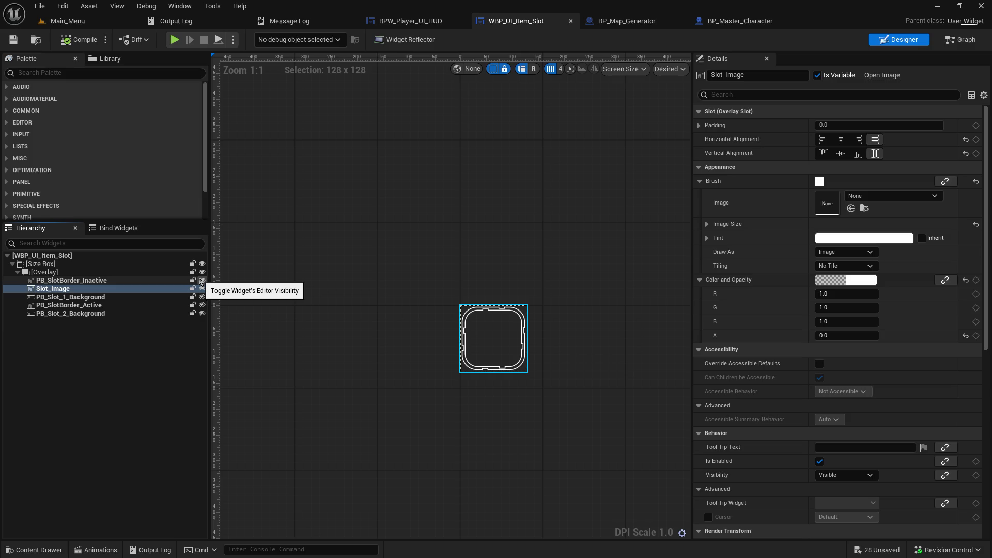
pyautogui.click(432, 22)
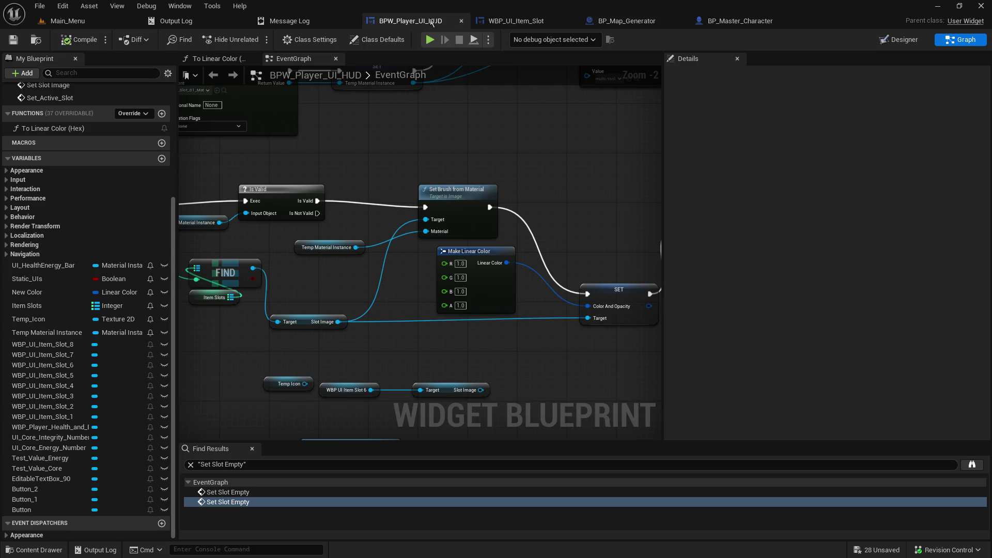
# - Put an F9 breakpoint on the HUD's For Each Loop node and start play-in-editor from Main_Menu
pyautogui.scroll(-4, 408, 306)
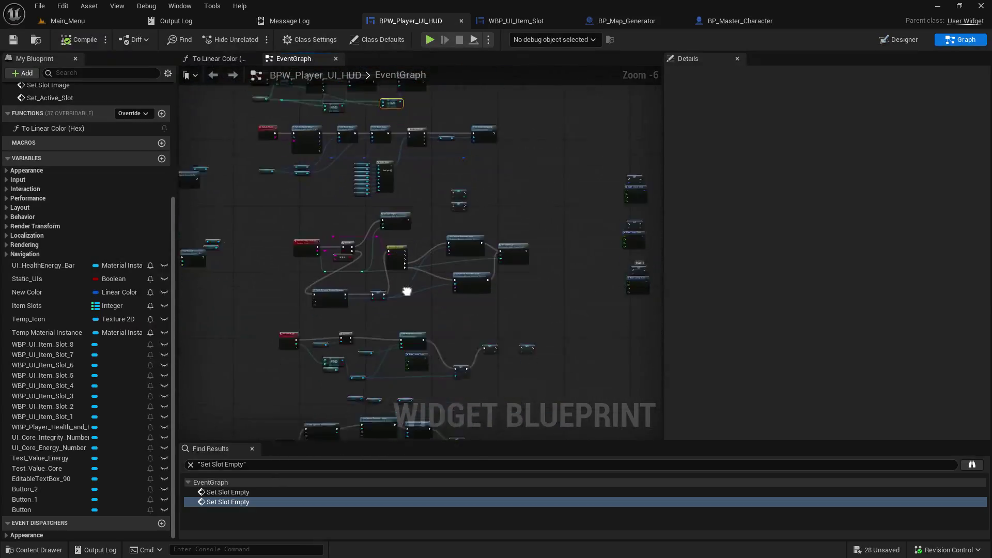
pyautogui.scroll(4, 308, 234)
pyautogui.scroll(-4, 323, 352)
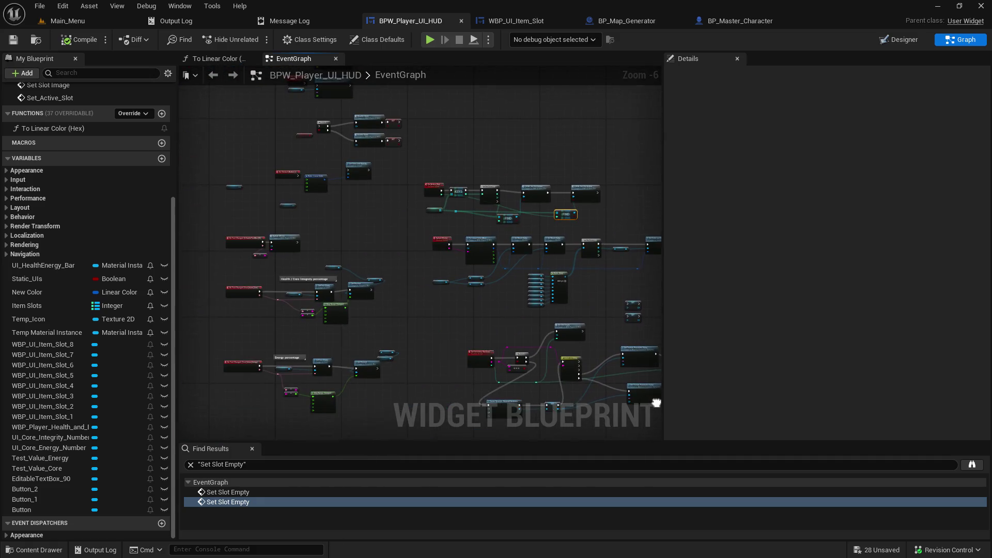
pyautogui.scroll(4, 512, 215)
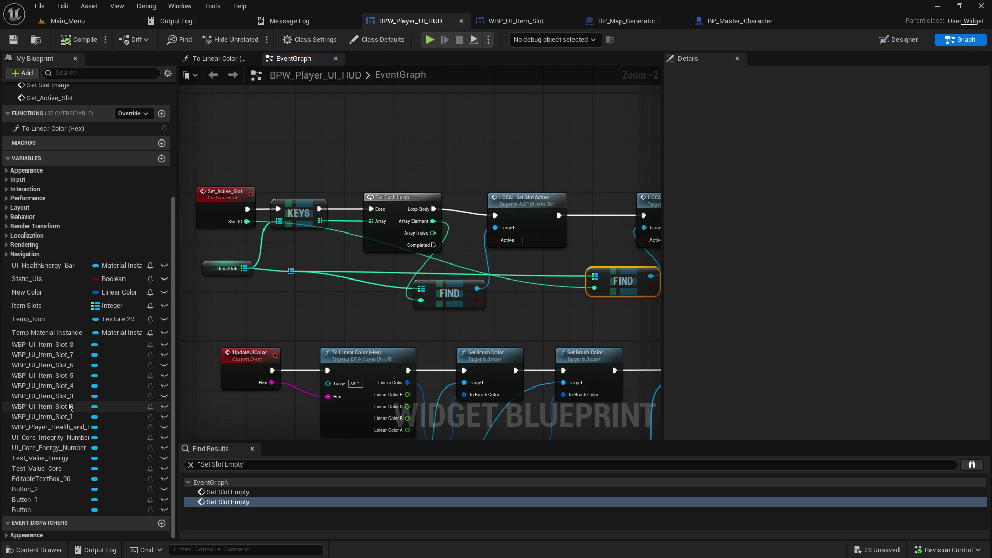
pyautogui.click(43, 418)
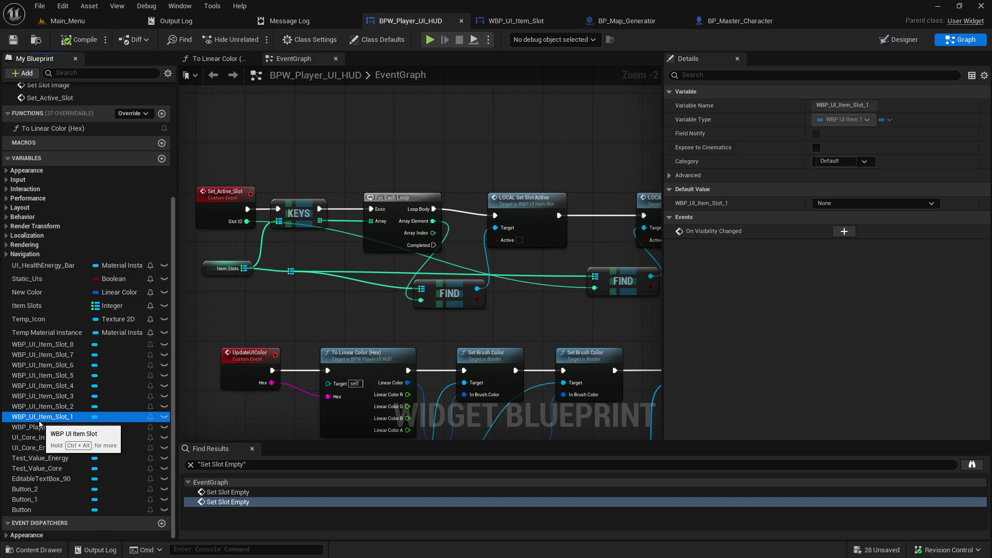
pyautogui.click(406, 195)
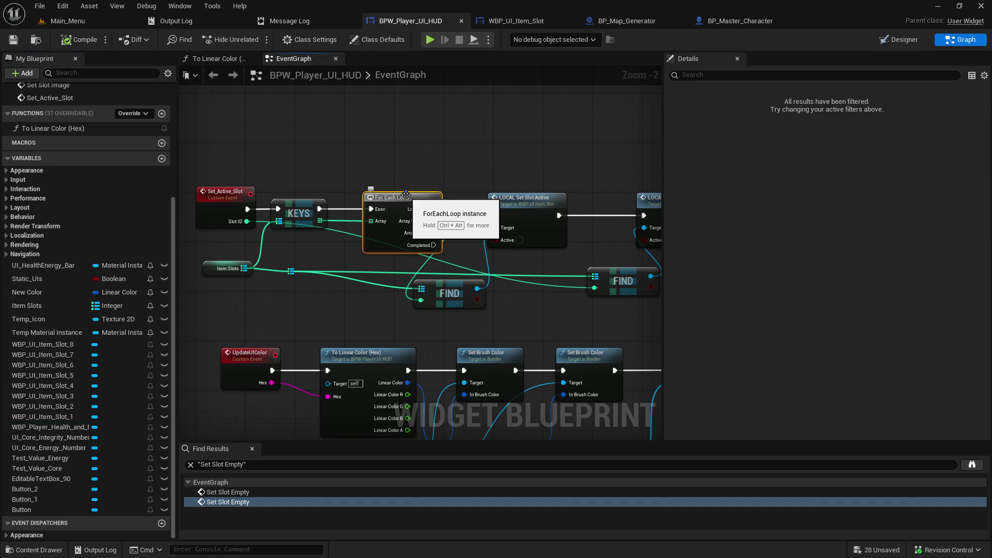
pyautogui.press('F9')
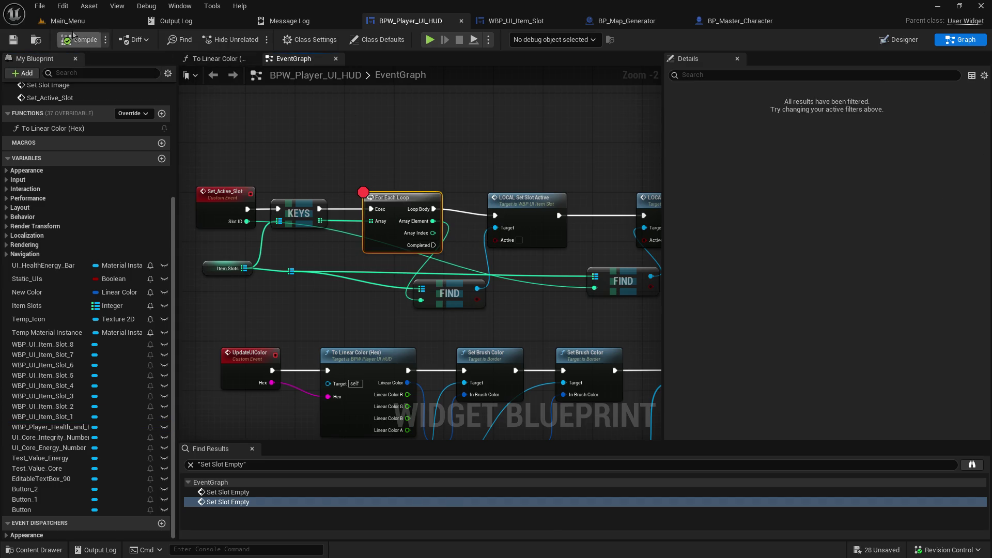
pyautogui.click(68, 21)
pyautogui.click(256, 39)
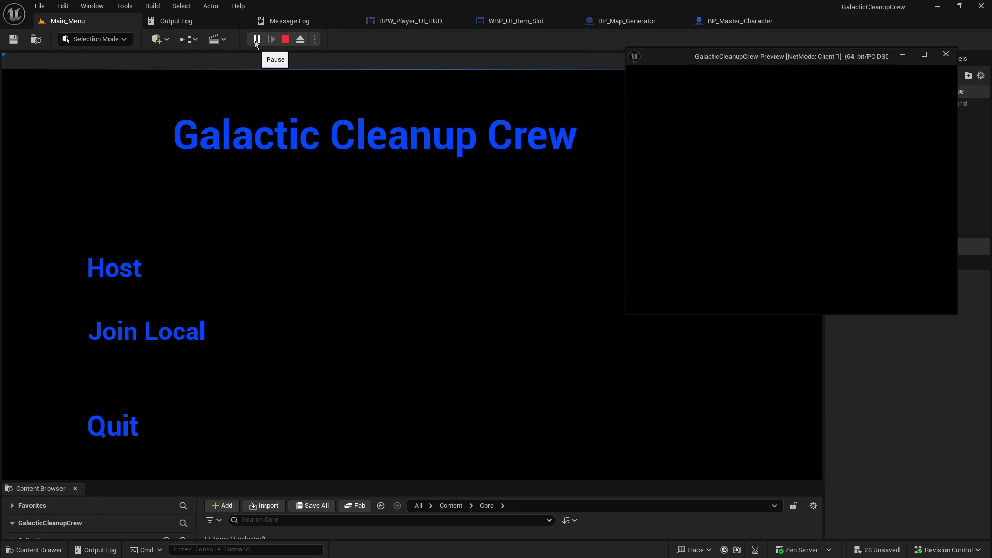
# - Host the game, inspect the Keys array at the breakpoint, and resume execution
pyautogui.click(122, 264)
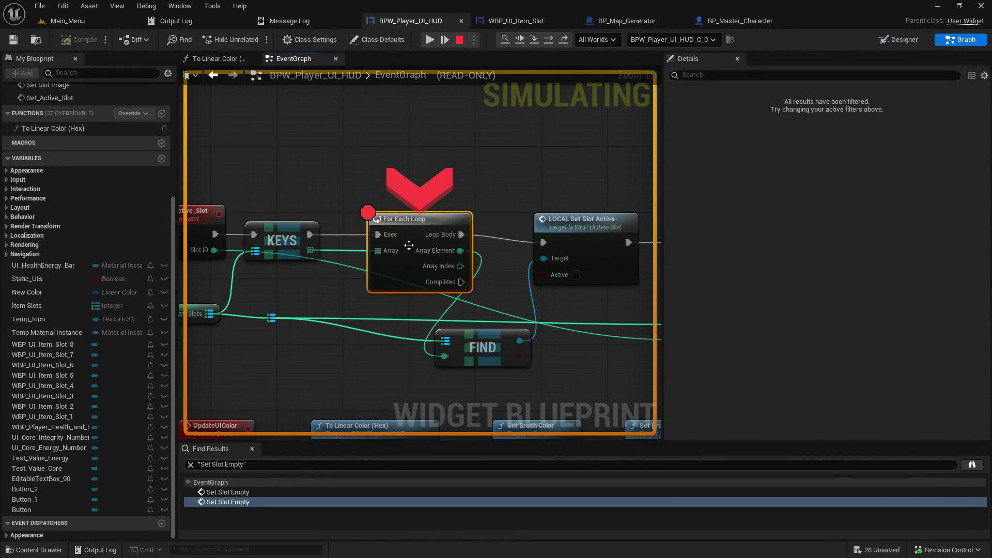
pyautogui.click(327, 262)
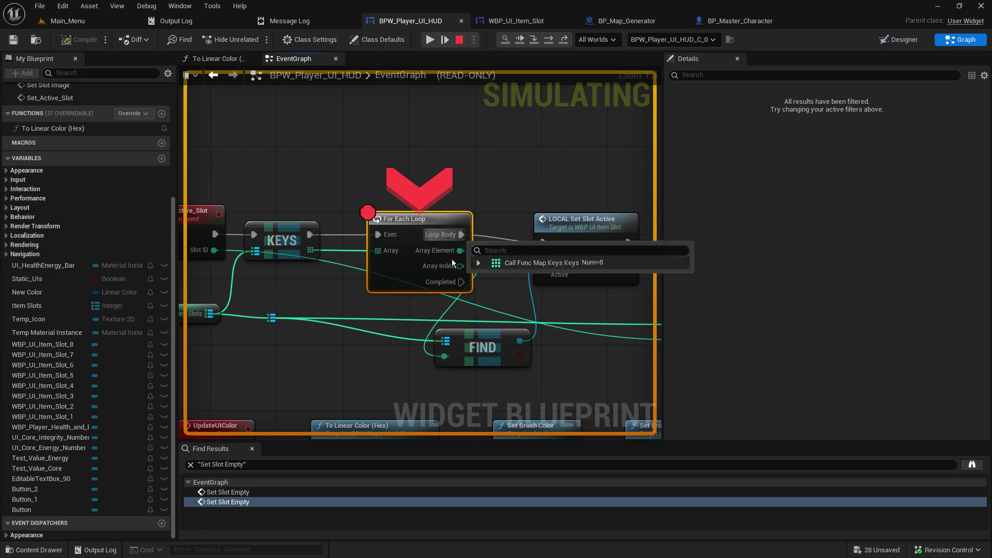
pyautogui.moveTo(445, 357)
pyautogui.click(429, 39)
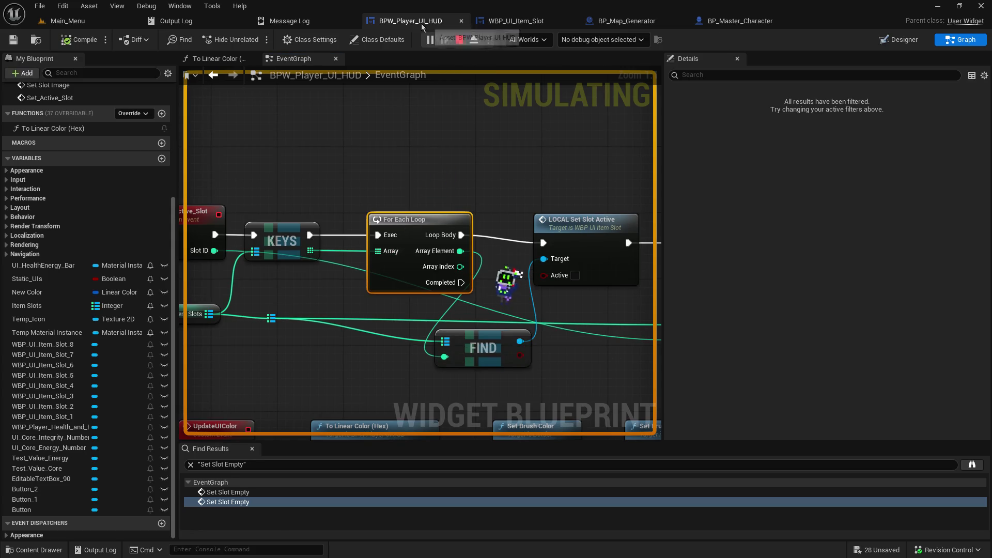
# - Widen the graph area and pan to the slot icon logic nodes
pyautogui.scroll(-2, 433, 338)
pyautogui.scroll(-1, 433, 339)
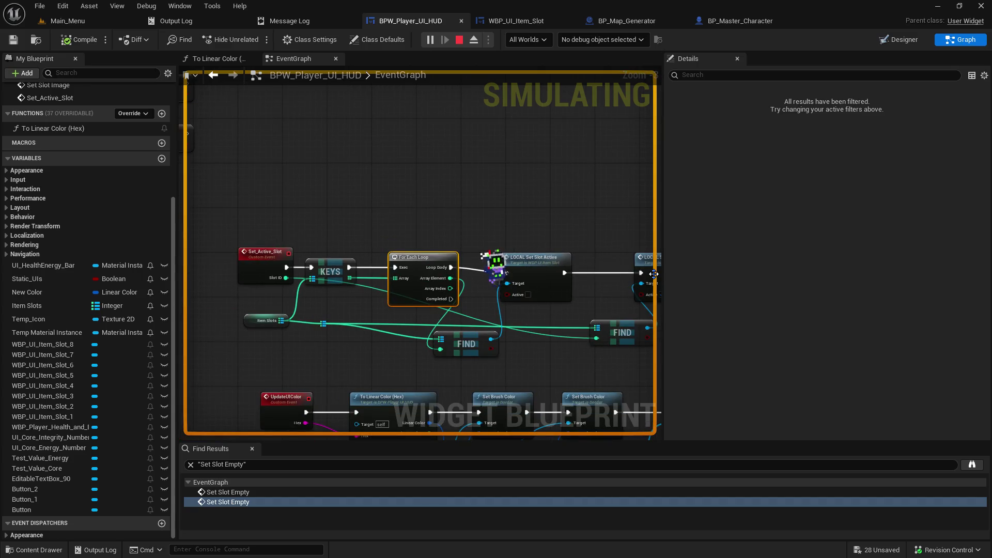
pyautogui.moveTo(663, 274); pyautogui.dragTo(884, 273)
pyautogui.scroll(-2, 413, 298)
pyautogui.scroll(4, 525, 201)
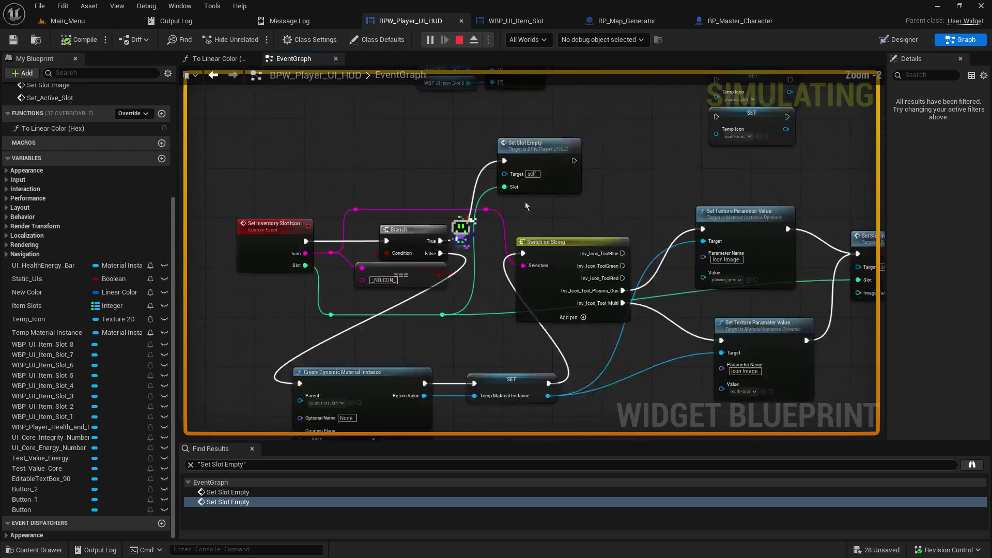
pyautogui.moveTo(643, 219)
pyautogui.mouseDown()
pyautogui.moveTo(777, 341)
pyautogui.moveTo(768, 372)
pyautogui.moveTo(639, 304)
pyautogui.moveTo(472, 431)
pyautogui.moveTo(546, 337)
pyautogui.moveTo(665, 310)
pyautogui.mouseUp()
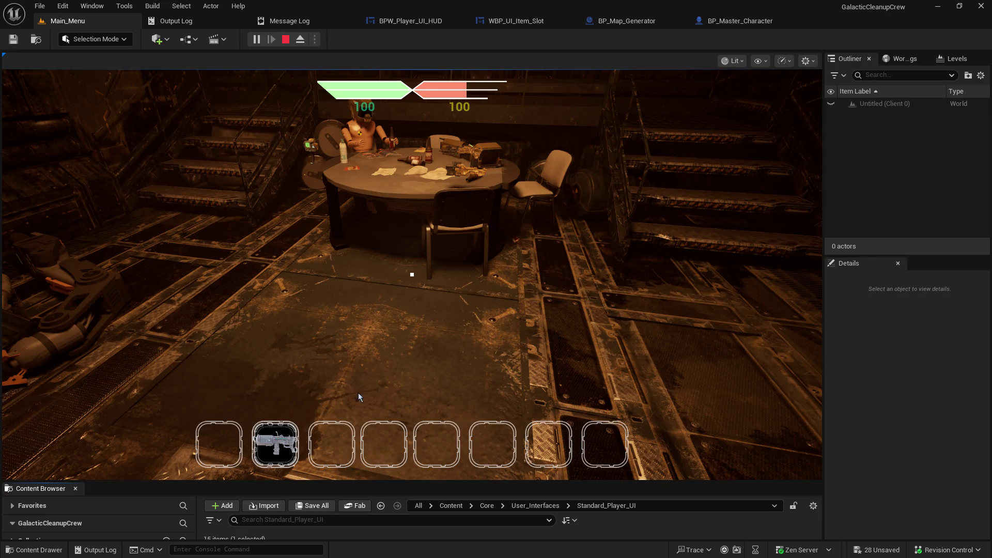
# - Enlarge the Content Browser under the running game to show Standard_Player_UI assets, then return to the game
pyautogui.moveTo(398, 290); pyautogui.dragTo(396, 352)
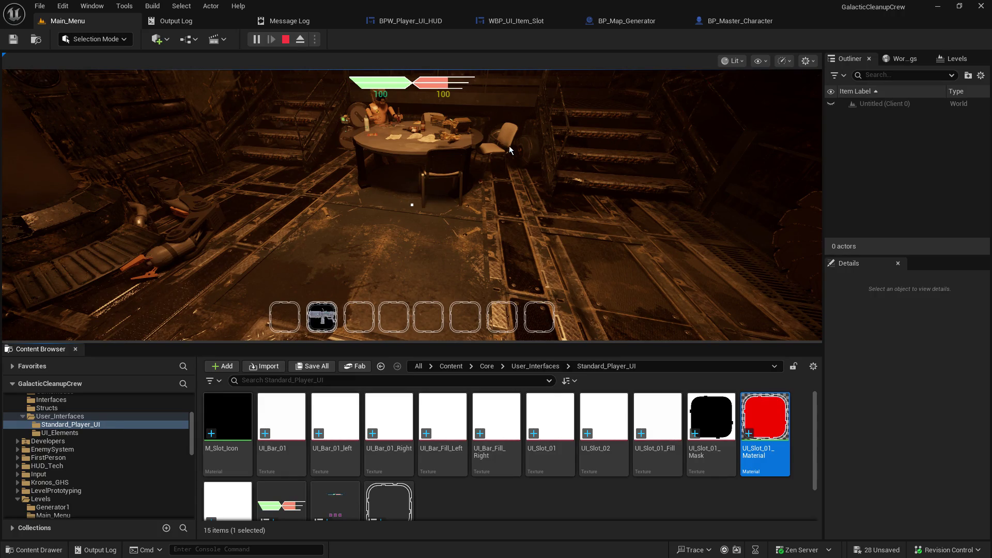
pyautogui.click(637, 236)
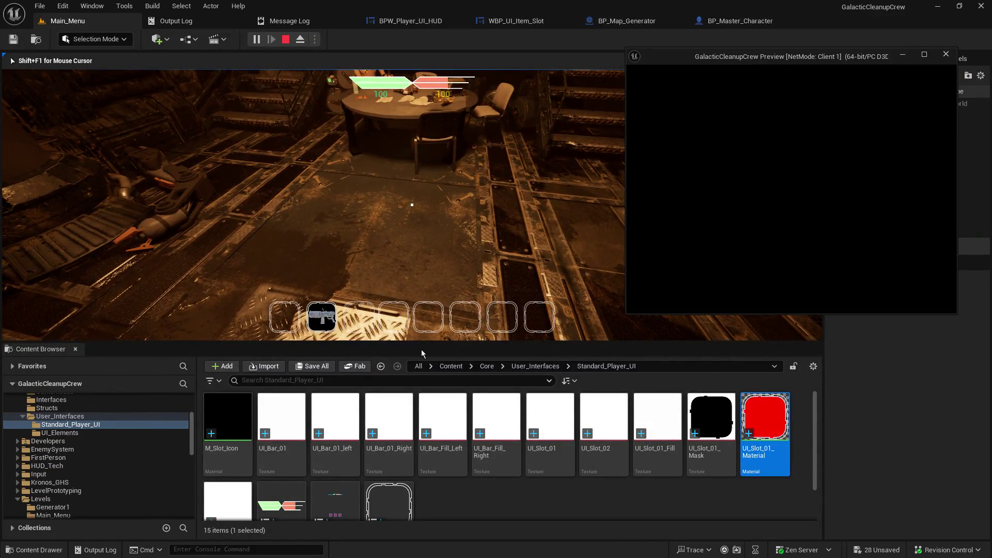
# - Enlarge the game view and scroll the hotbar selection frame through the slots
pyautogui.moveTo(423, 343)
pyautogui.mouseDown()
pyautogui.moveTo(401, 403)
pyautogui.moveTo(401, 494)
pyautogui.mouseUp()
pyautogui.click(408, 362)
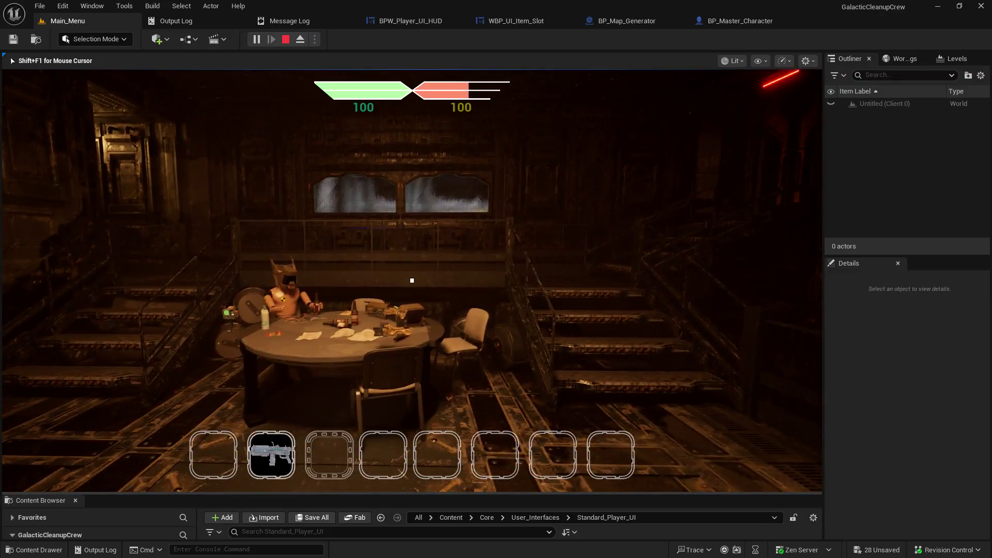
pyautogui.scroll(2, 412, 280)
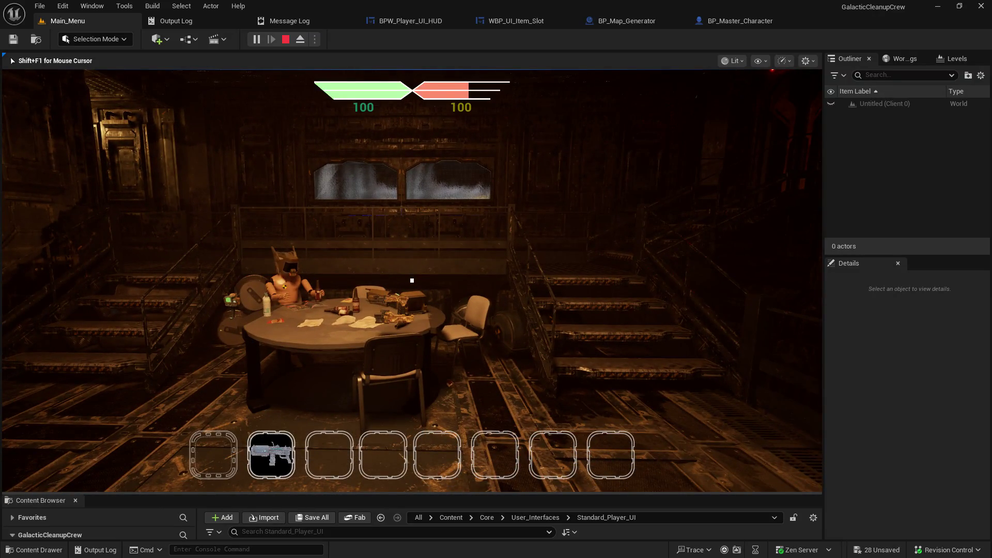
pyautogui.scroll(-2, 412, 281)
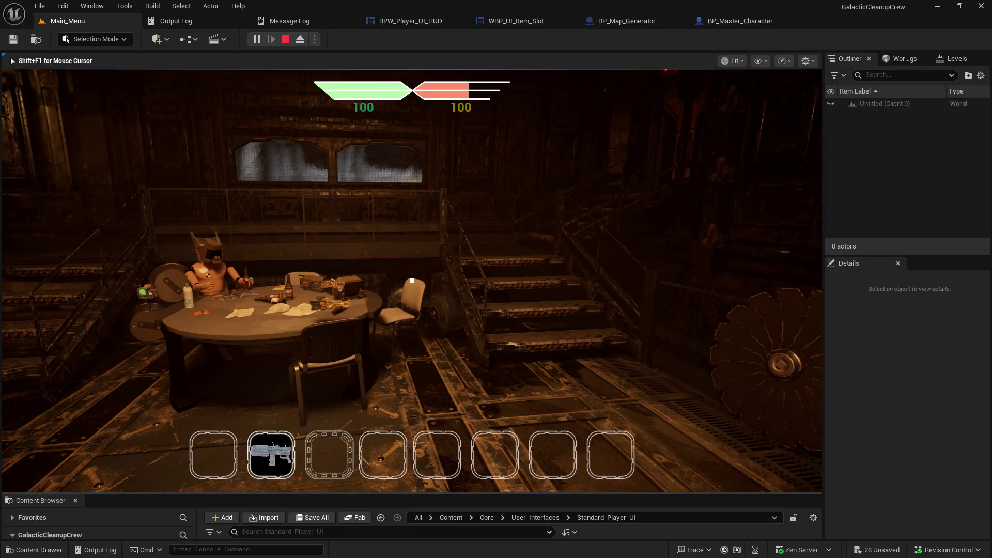
pyautogui.scroll(-1, 411, 281)
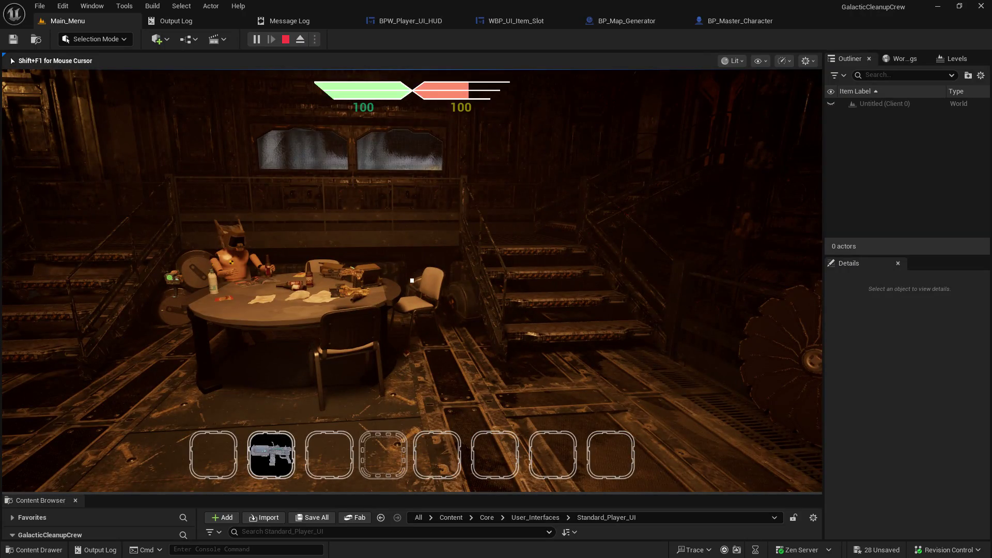
# - Select hotbar slot 1, then slot 2 holding the gun, and stop play-in-editor
pyautogui.press('1')
pyautogui.press('2')
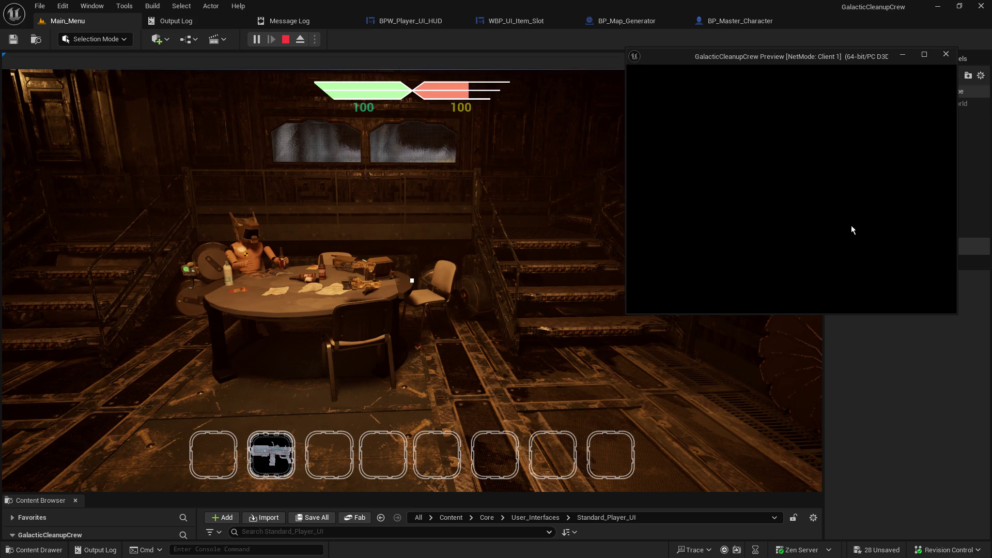
pyautogui.click(286, 39)
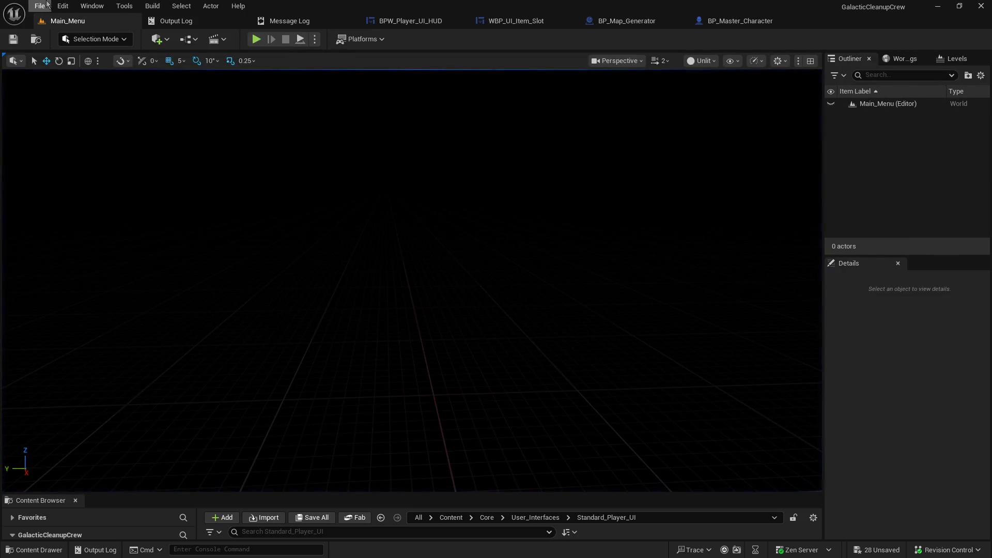
# - Start saving the changed assets, then cancel the Check Out Assets dialog
pyautogui.click(40, 6)
pyautogui.click(40, 154)
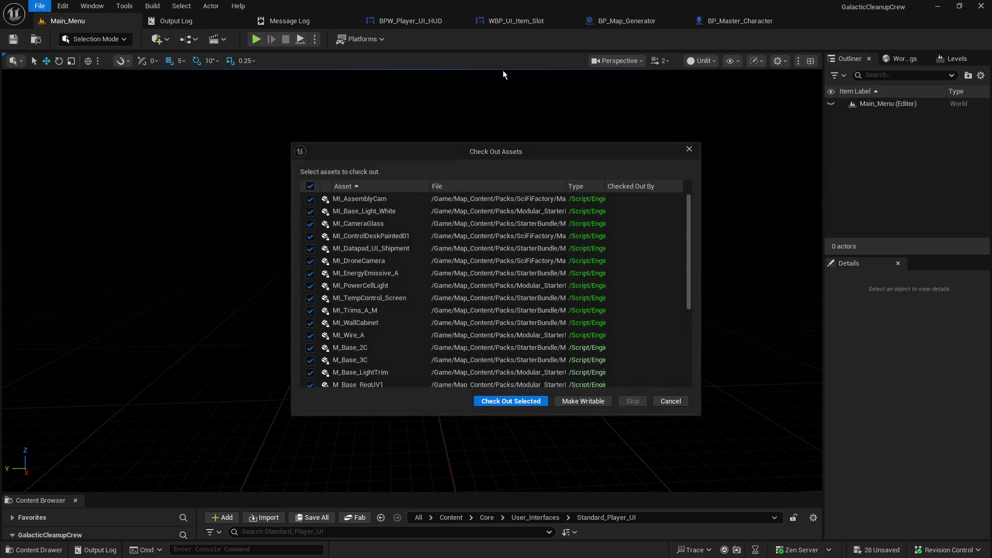
pyautogui.scroll(-3, 687, 241)
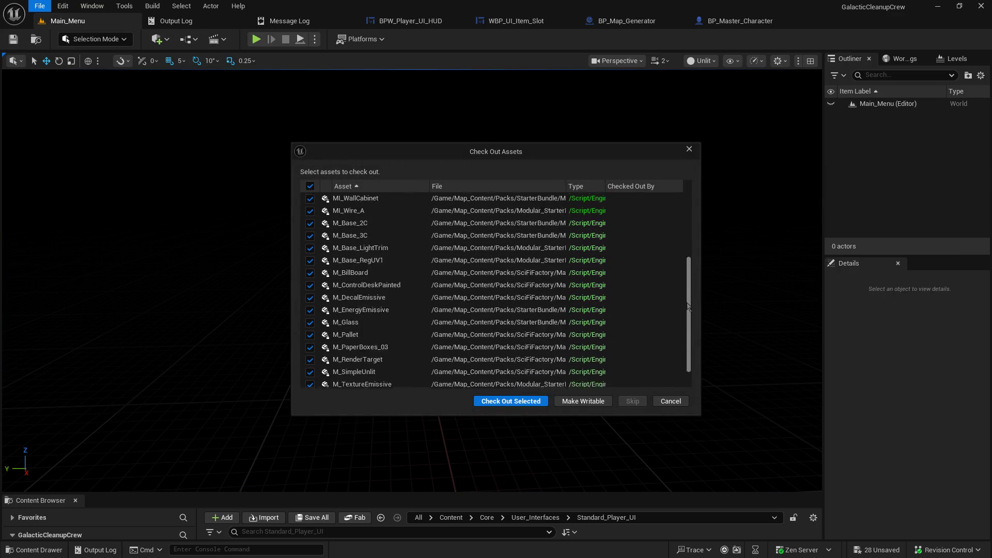
pyautogui.scroll(3, 679, 268)
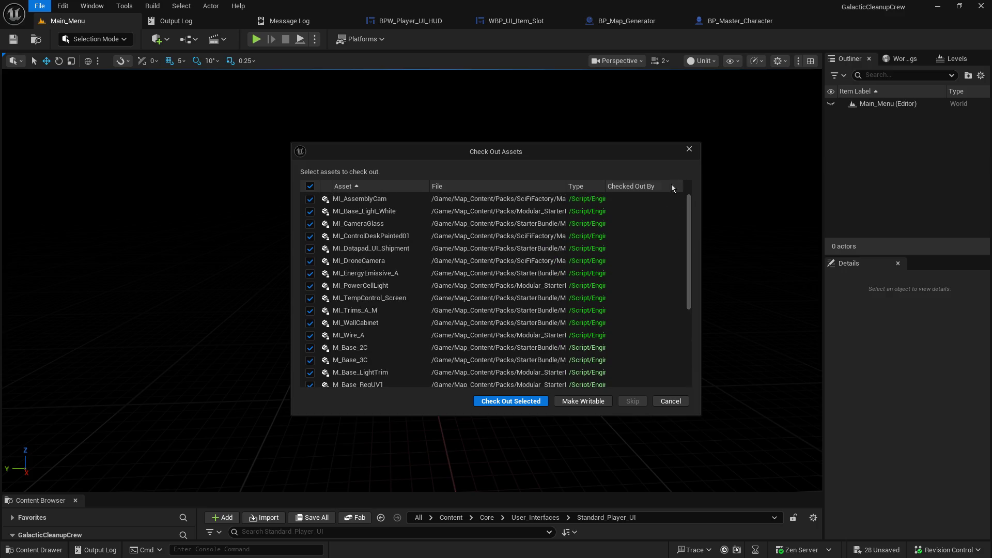
pyautogui.click(670, 400)
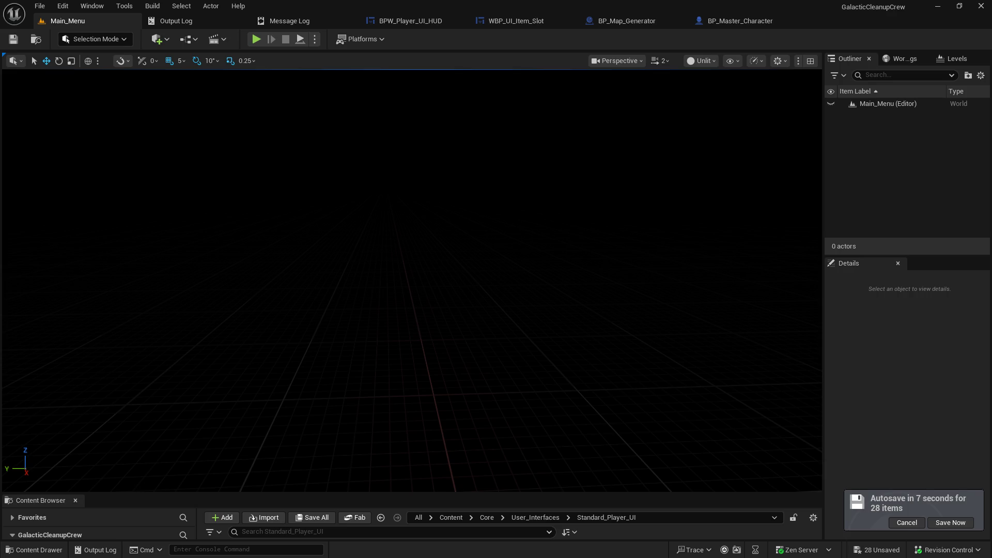
# - Close the Unreal editor, choosing Don't Save for the unsaved assets
pyautogui.moveTo(935, 4); pyautogui.dragTo(243, 2)
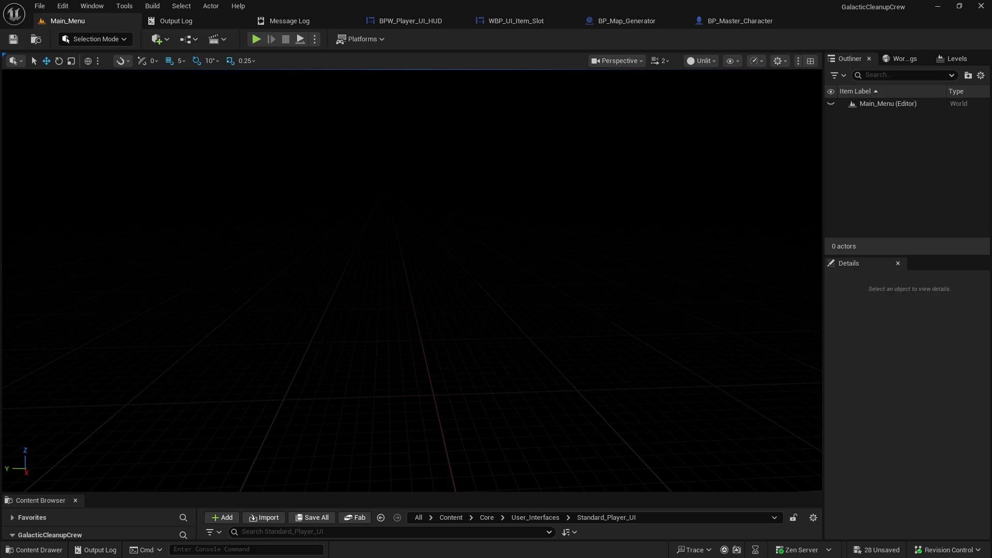
pyautogui.click(981, 6)
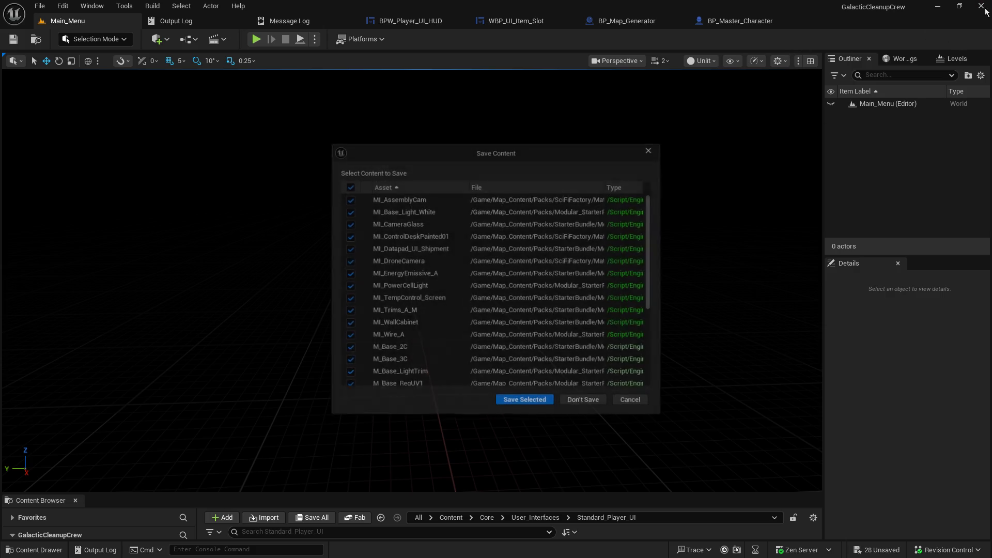
pyautogui.click(584, 400)
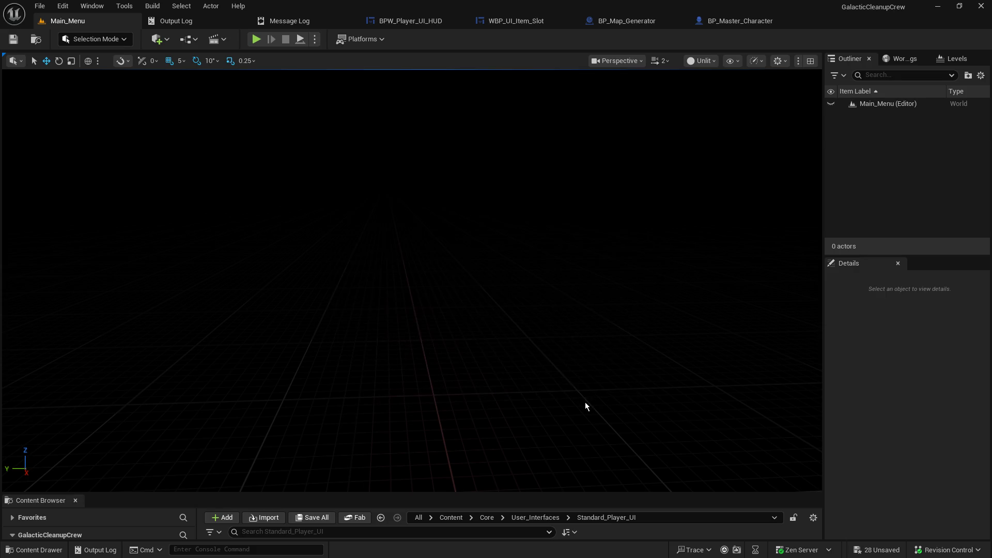